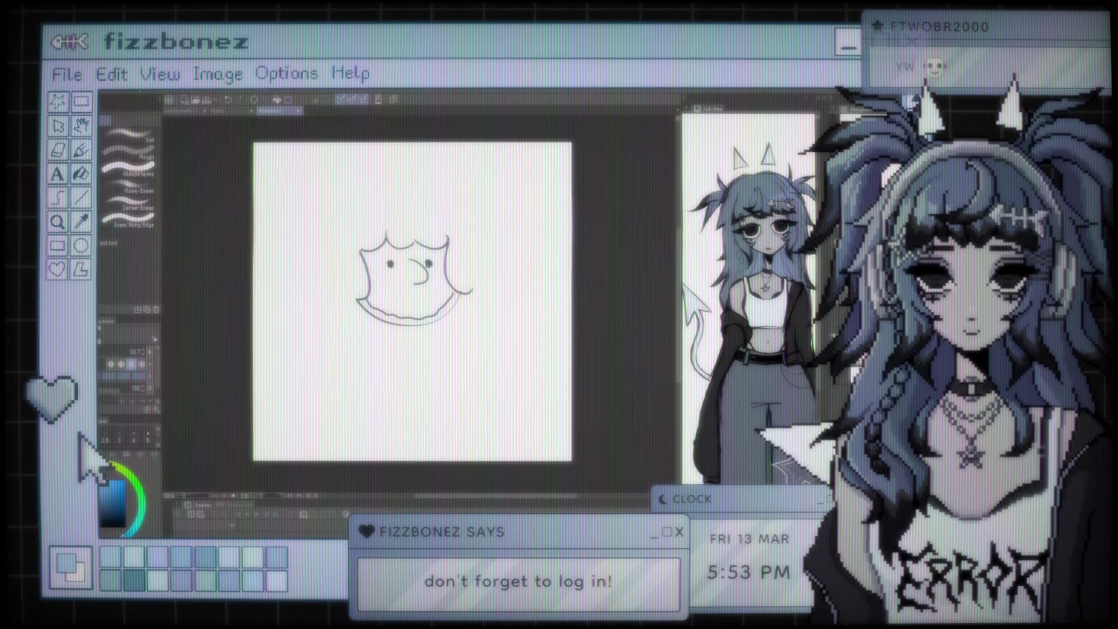
Return to the brush and undo the stray curved stroke and the short hair arc
key(b)
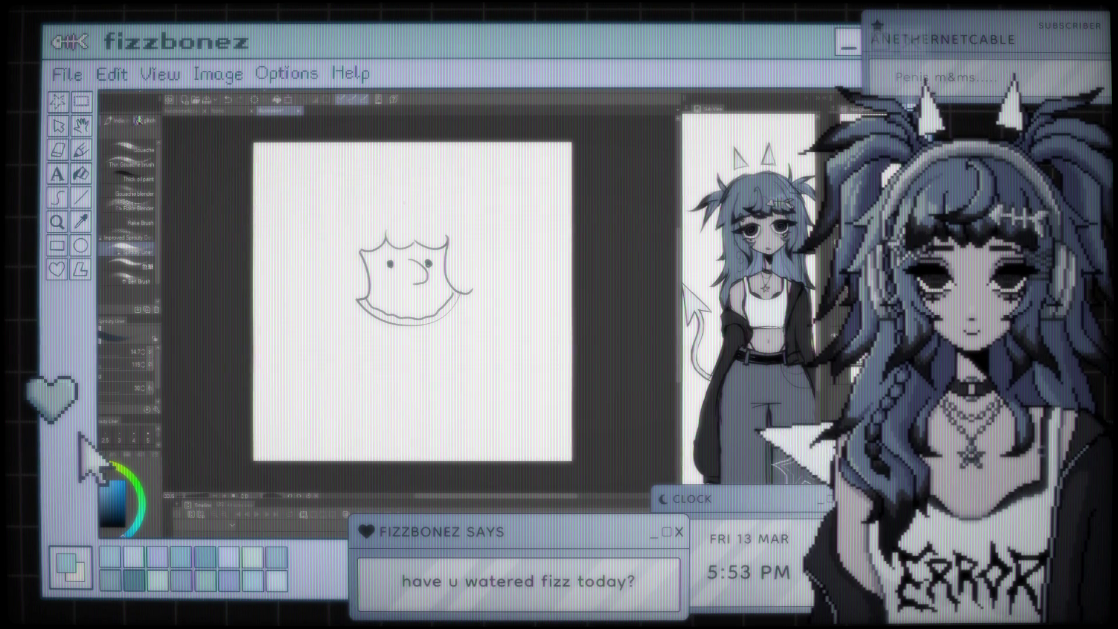
mouse_move(402, 195)
mouse_down()
mouse_move(373, 195)
mouse_move(300, 311)
mouse_up()
key(ctrl+z)
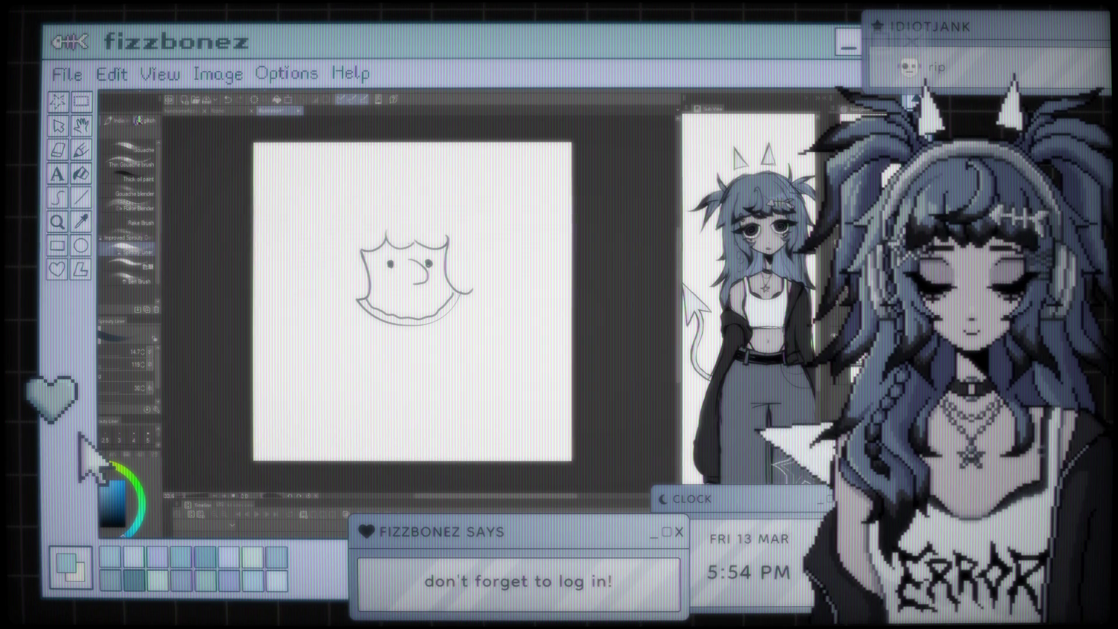
key(ctrl+z)
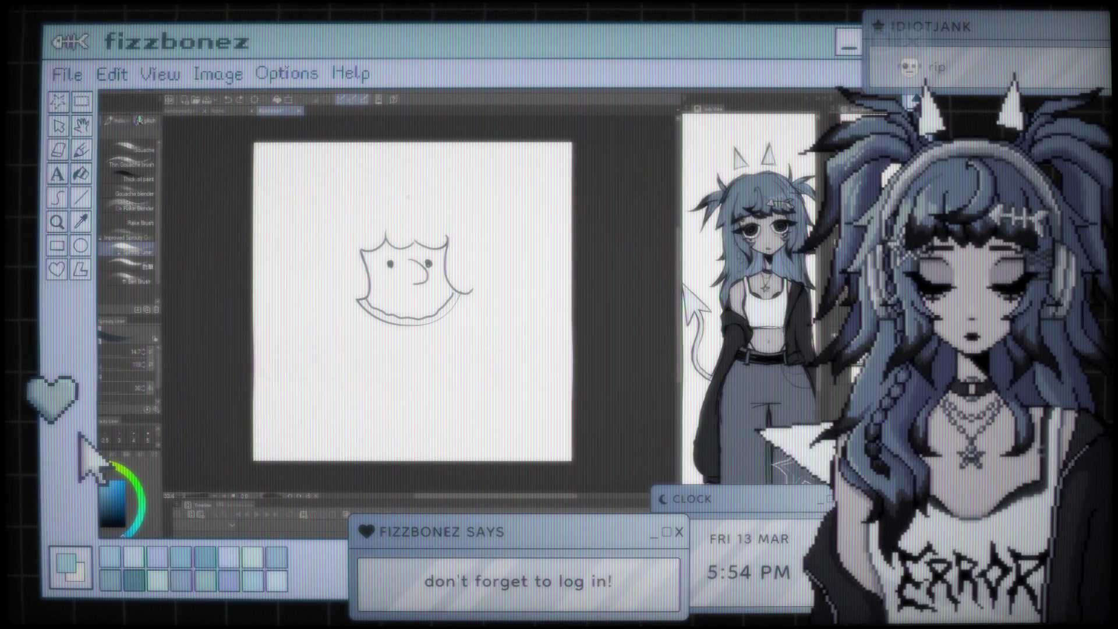
Redraw the hair arc, add two leaf-shaped antennae and extend the hair down both sides
mouse_move(396, 194)
mouse_down()
mouse_move(323, 285)
mouse_move(341, 285)
mouse_up()
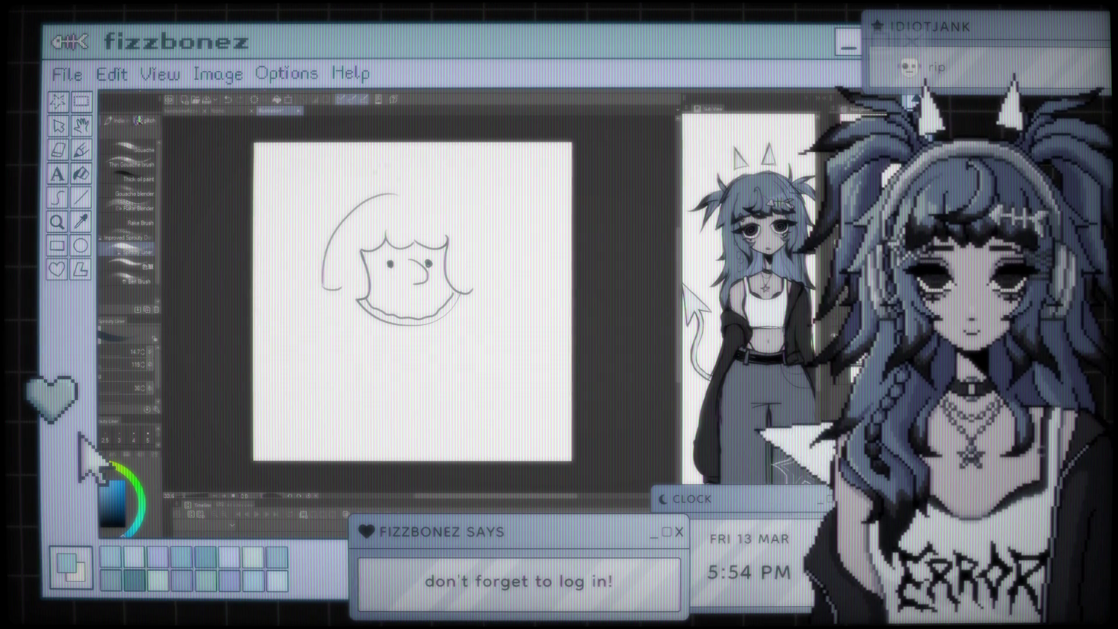
mouse_move(337, 182)
mouse_down()
mouse_move(306, 192)
mouse_move(306, 226)
mouse_up()
key(ctrl+z)
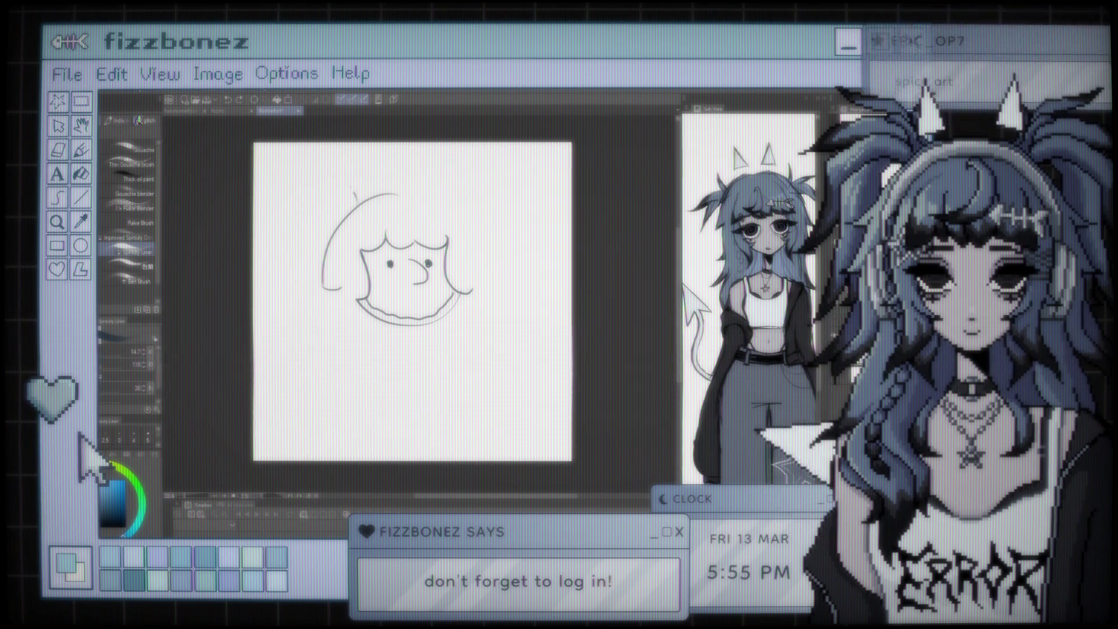
drag(304, 204, 486, 244)
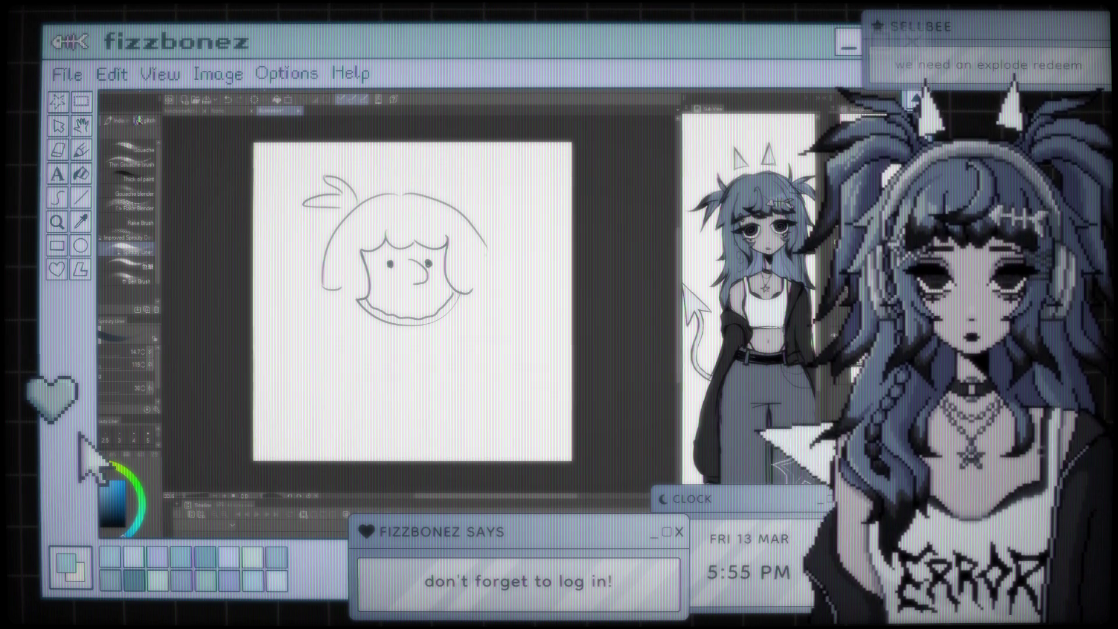
mouse_move(445, 200)
mouse_down()
mouse_move(476, 187)
mouse_move(451, 203)
mouse_up()
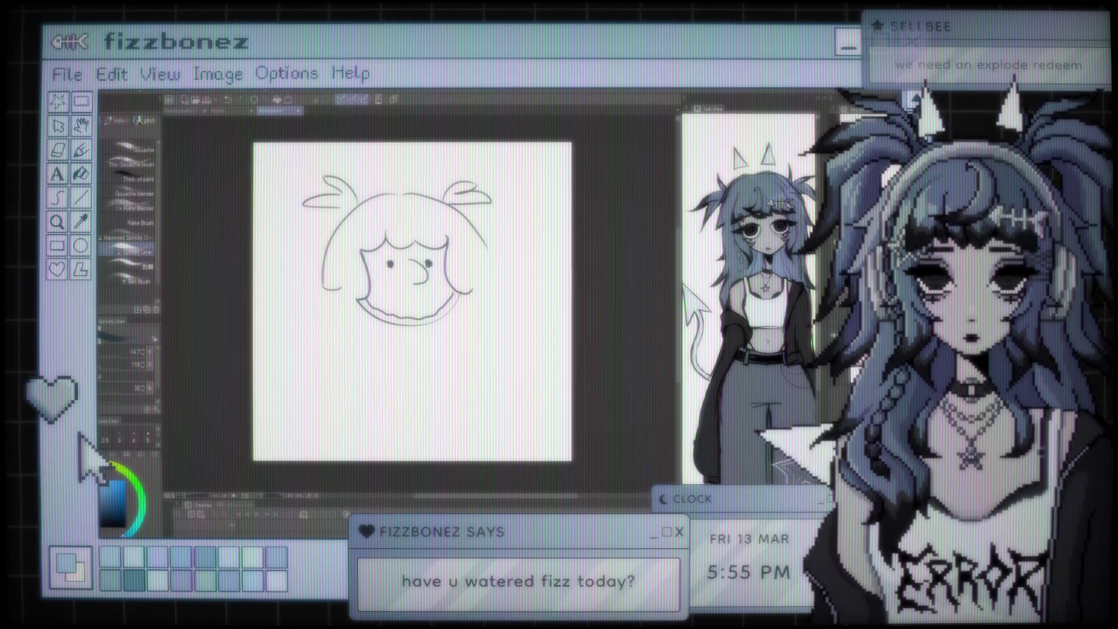
drag(343, 291, 336, 362)
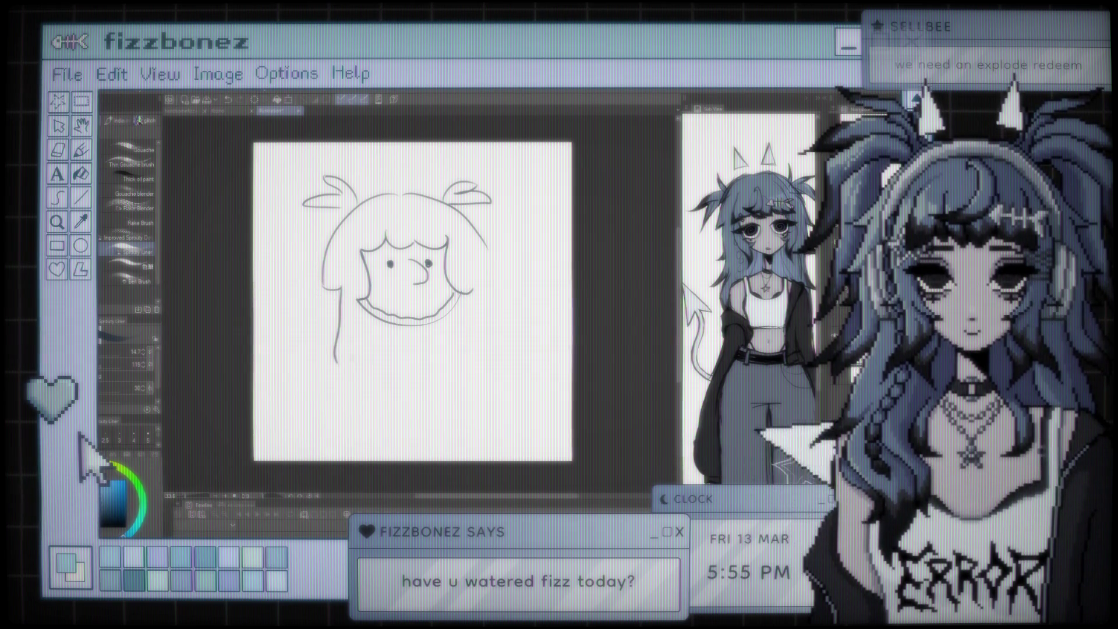
drag(475, 224, 491, 269)
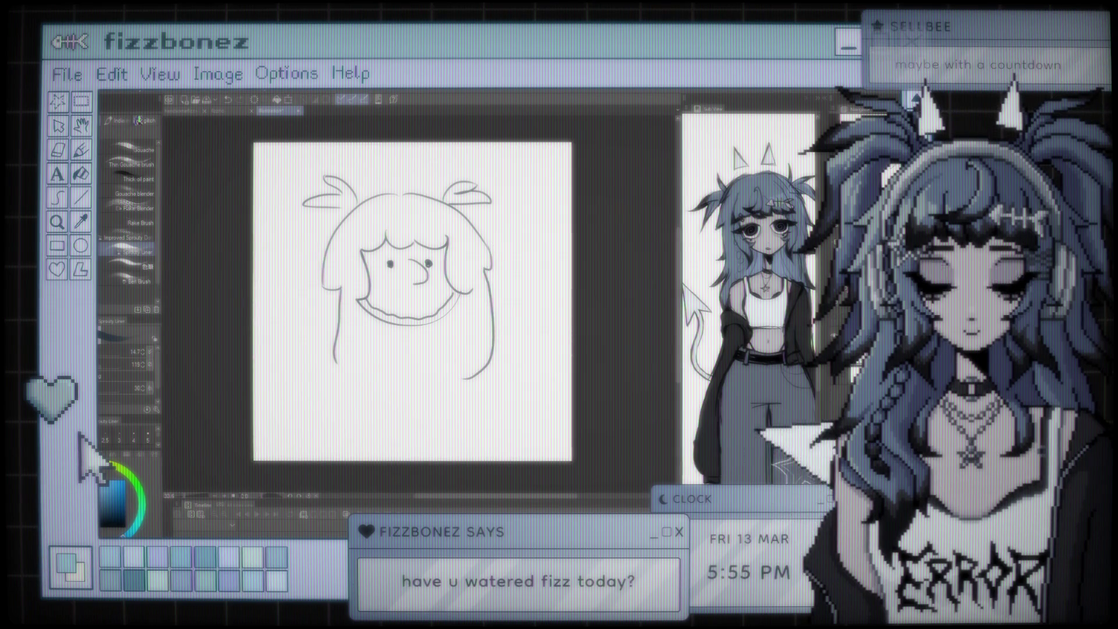
Draw a small mouth below the nose, plus neck and shoulder lines
key(e)
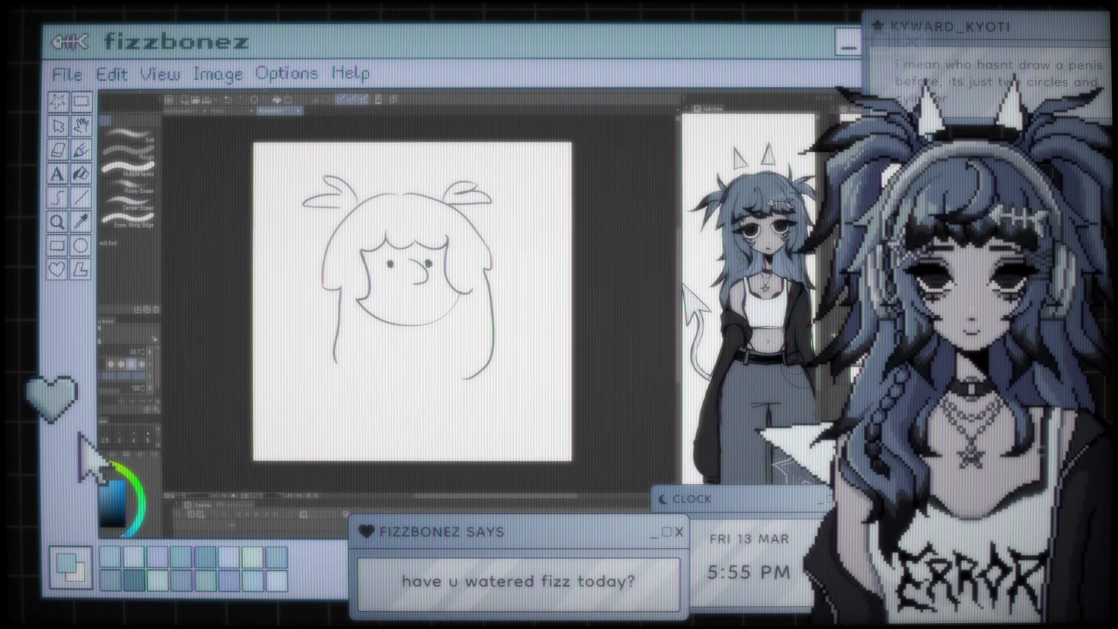
key(b)
drag(410, 312, 419, 312)
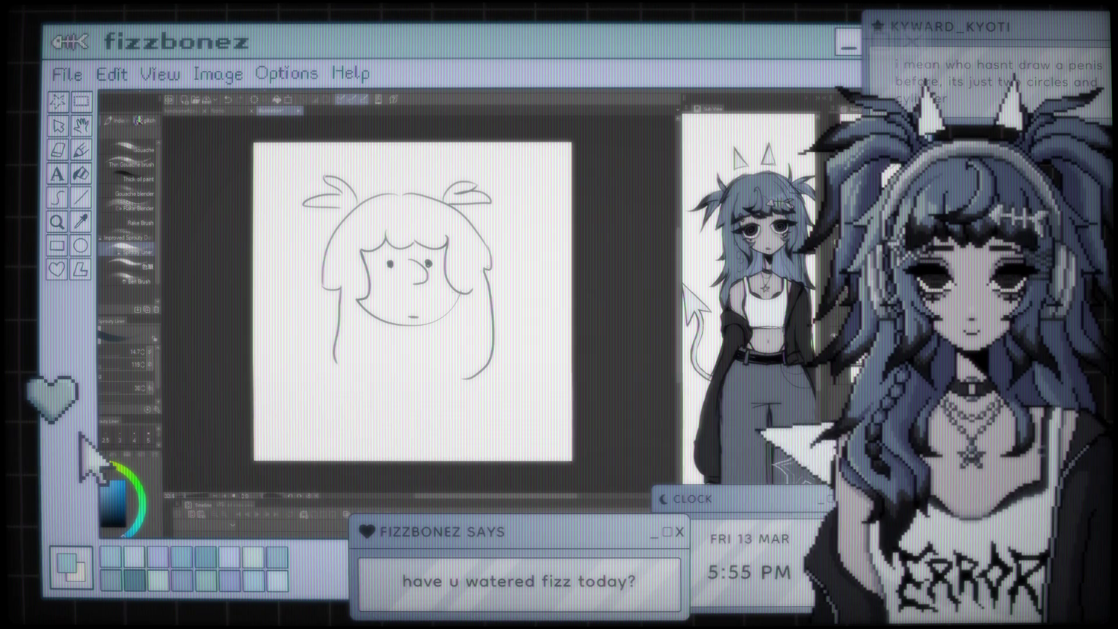
key(e)
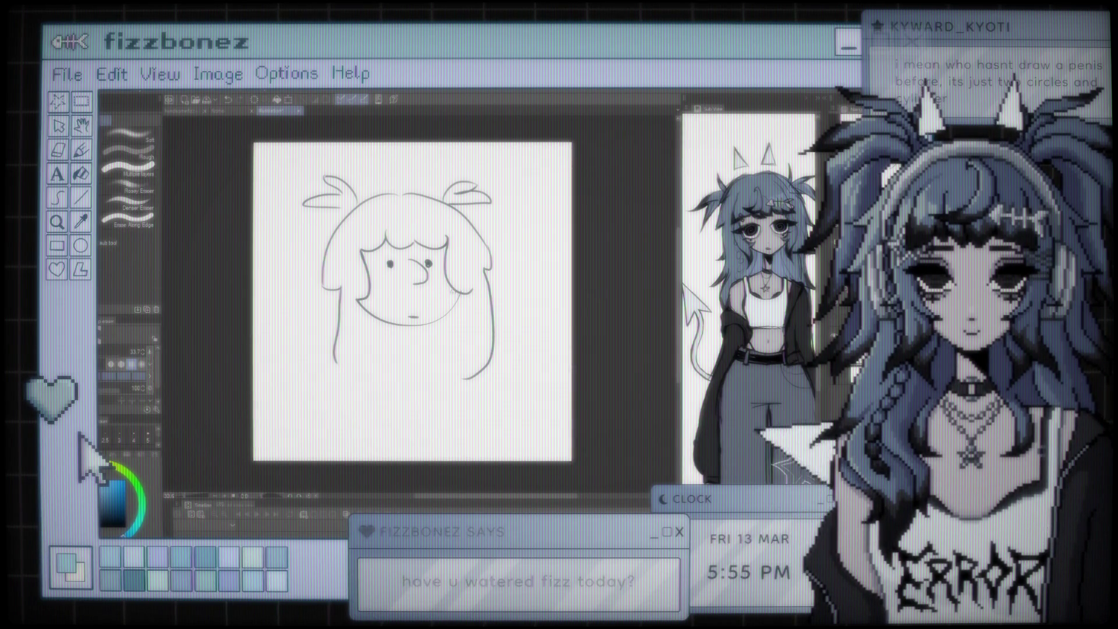
key(b)
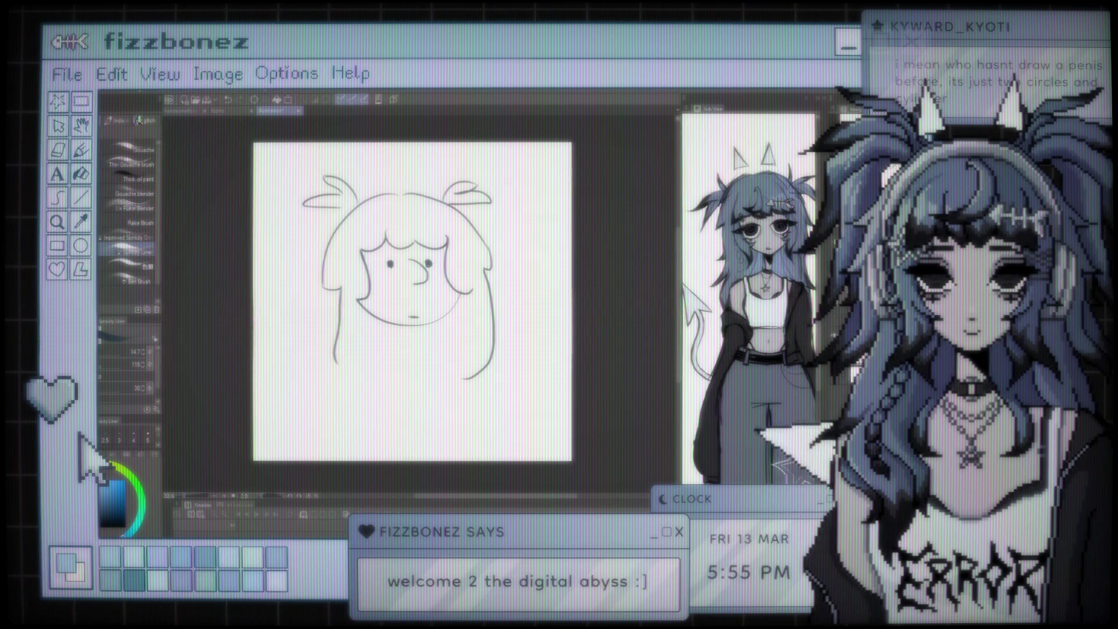
drag(402, 329, 402, 345)
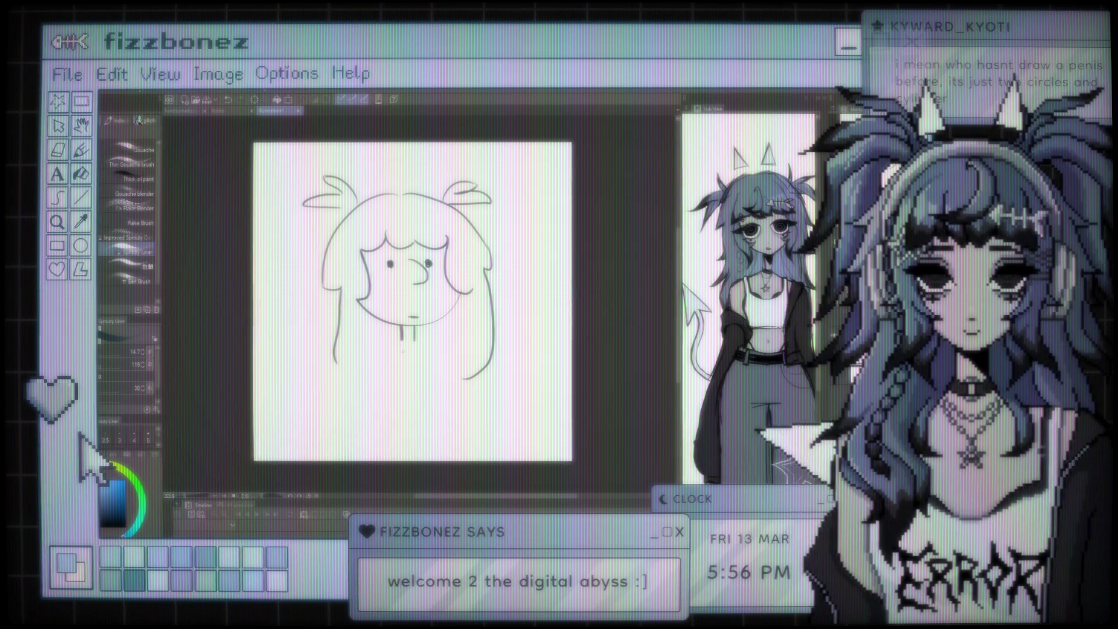
mouse_move(415, 336)
mouse_down()
mouse_move(440, 348)
mouse_move(365, 459)
mouse_up()
drag(415, 327, 448, 428)
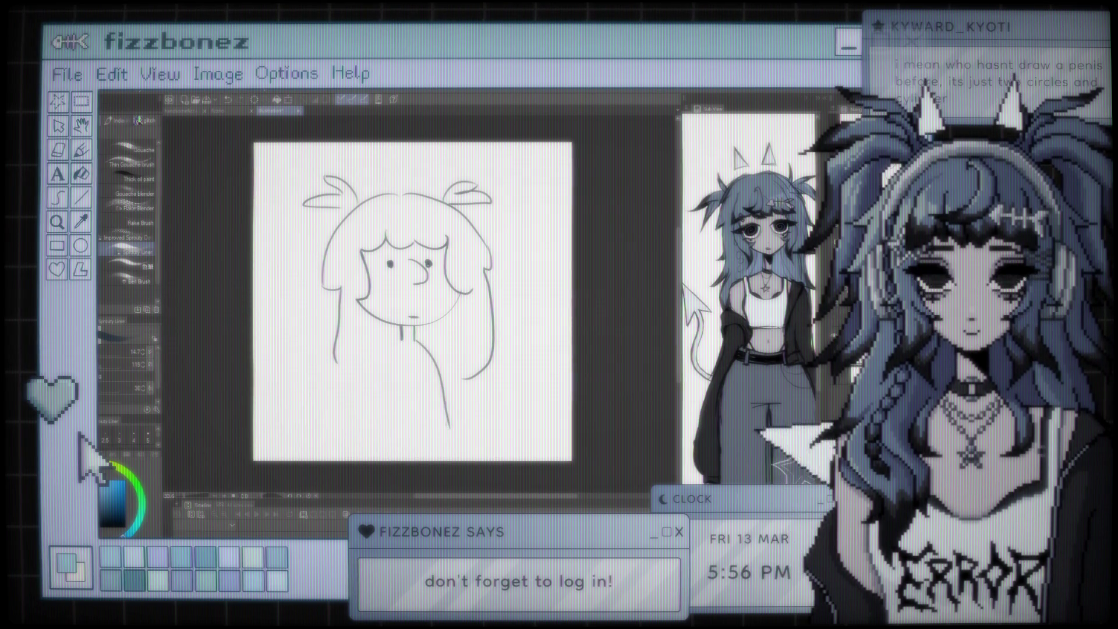
key(ctrl+t)
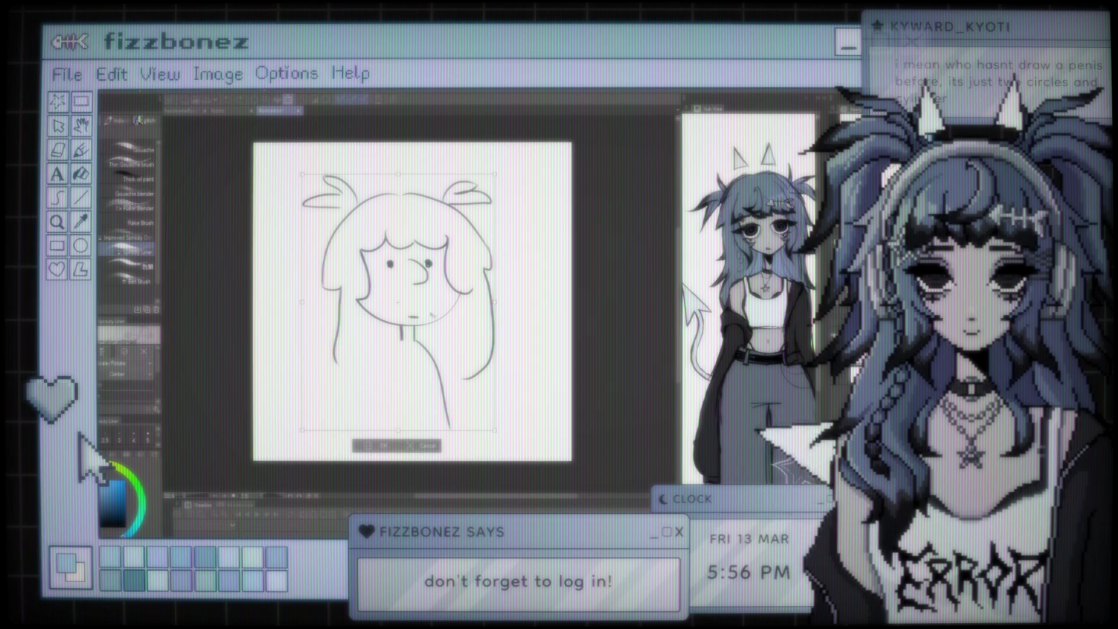
Shrink the sketch slightly right, then draw the lower-body hem line and a hand on the torso
drag(301, 430, 333, 396)
key(Return)
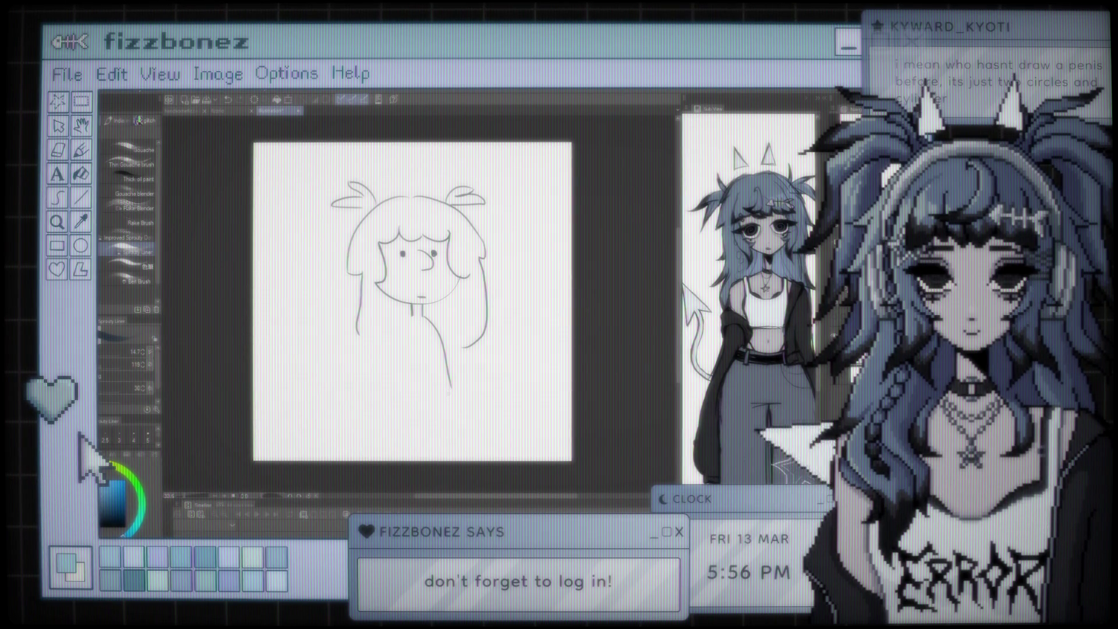
mouse_move(401, 377)
mouse_down()
mouse_move(446, 372)
mouse_move(396, 383)
mouse_move(457, 428)
mouse_move(423, 438)
mouse_move(421, 424)
mouse_up()
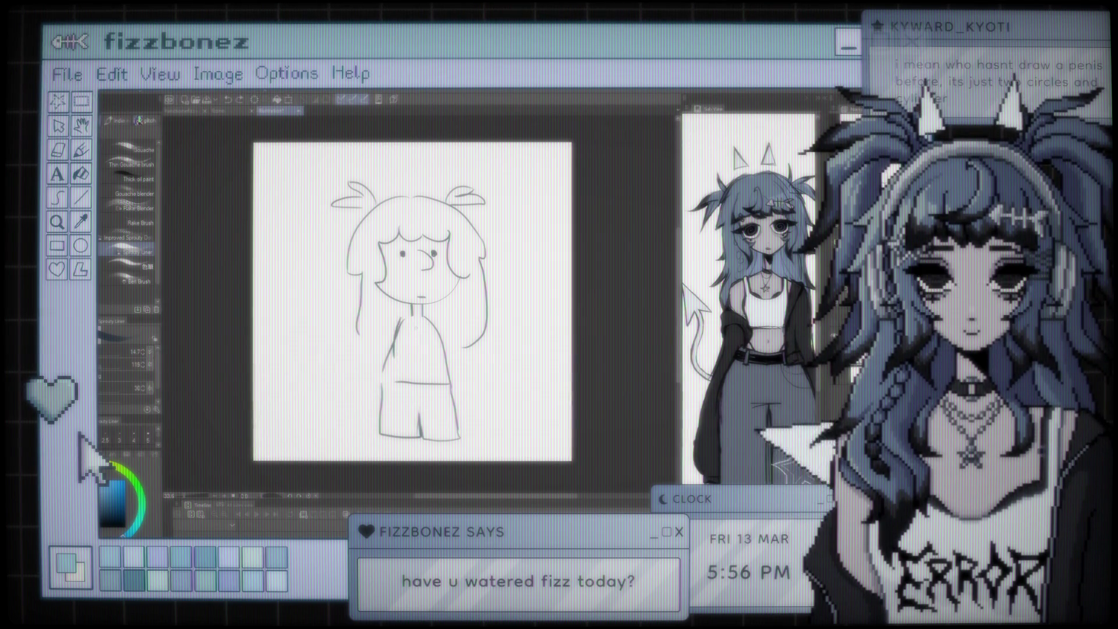
drag(401, 351, 430, 366)
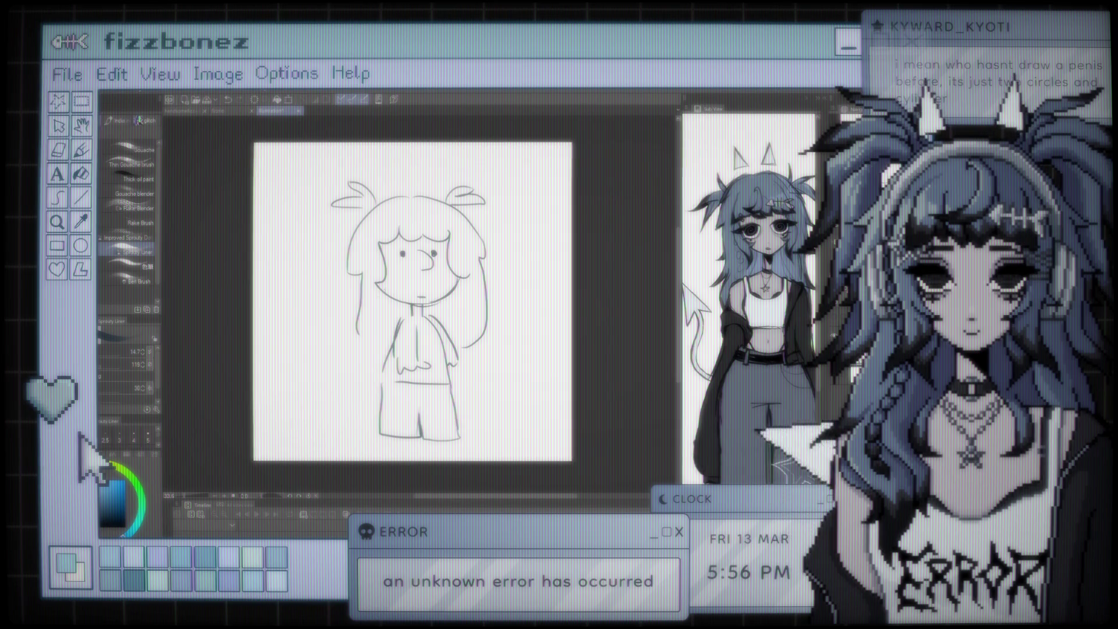
Add the forehead curl, bow hair clip, the shirt's right edge, leg detail and closed pants bottom
drag(428, 226, 441, 216)
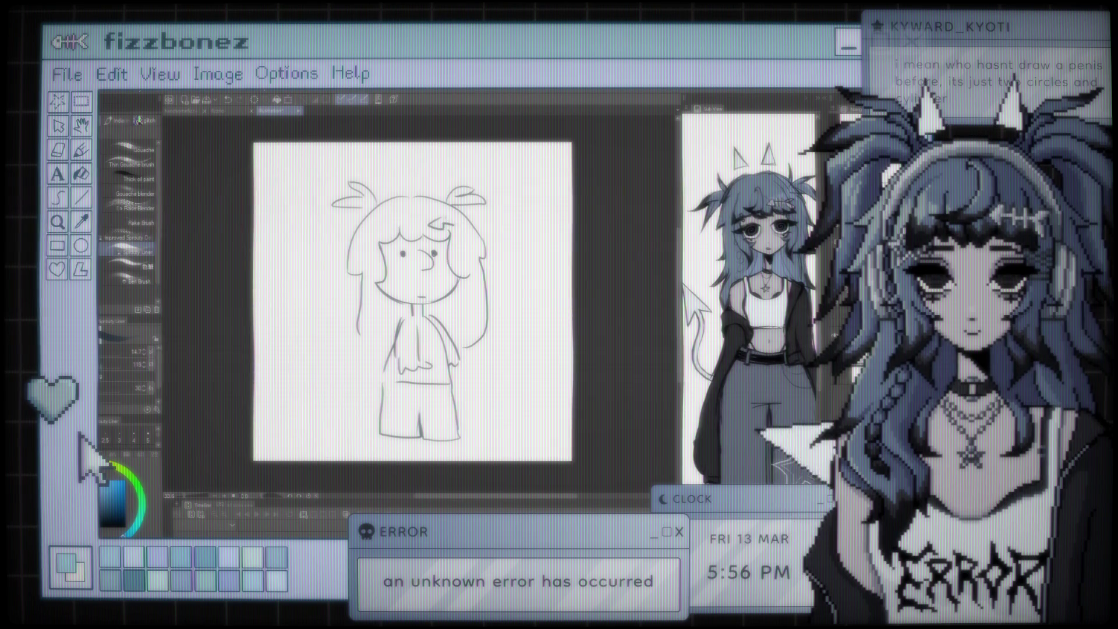
mouse_move(459, 226)
mouse_down()
mouse_move(465, 235)
mouse_move(452, 232)
mouse_up()
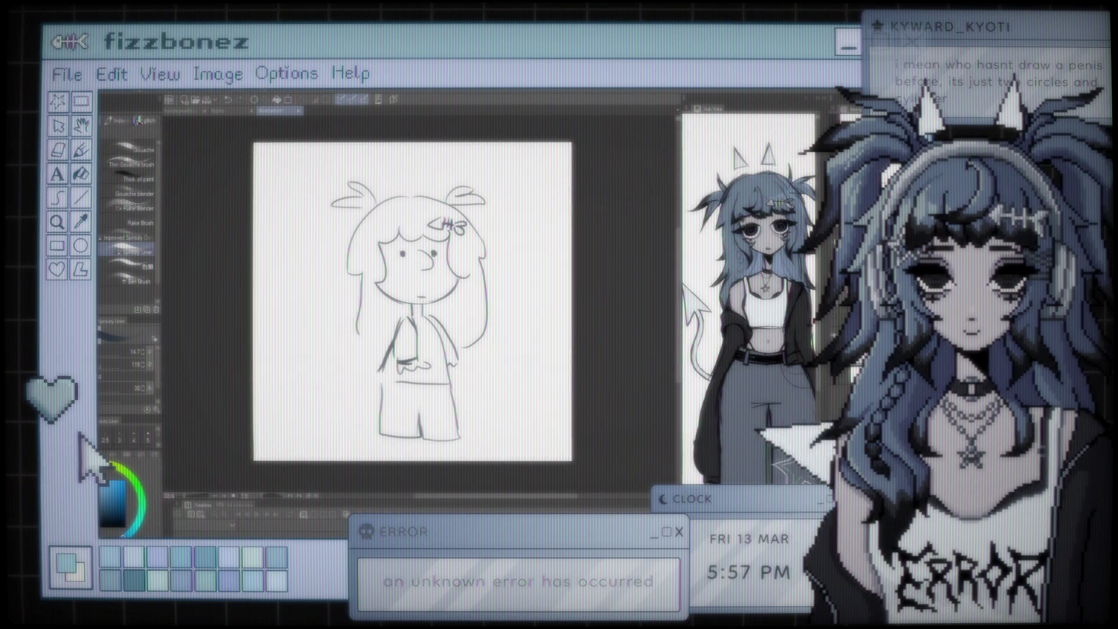
drag(431, 317, 447, 397)
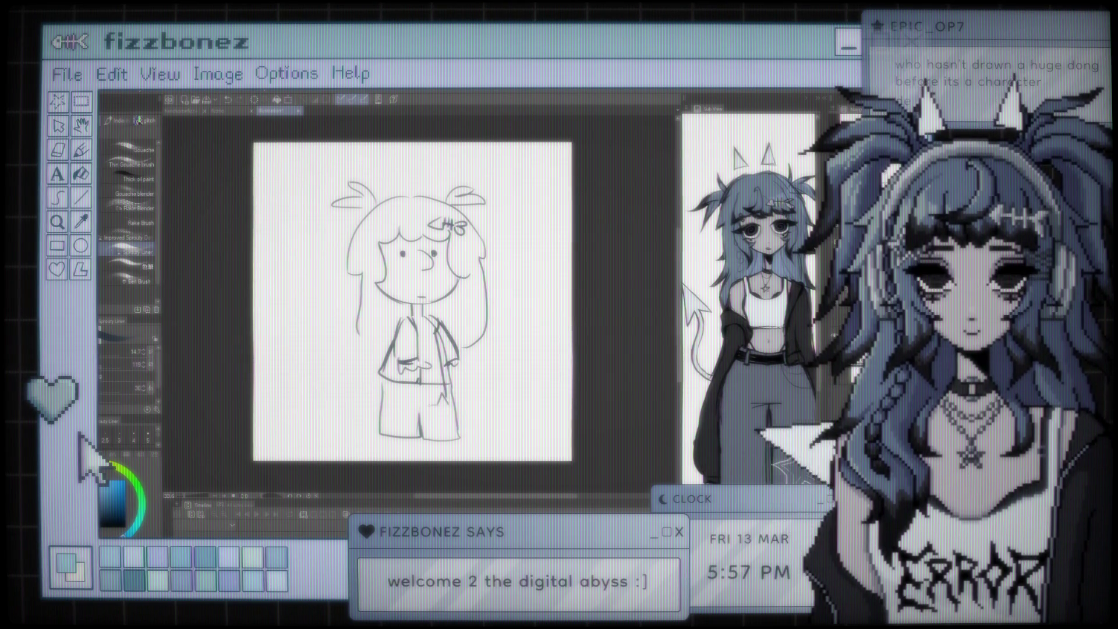
drag(397, 408, 390, 422)
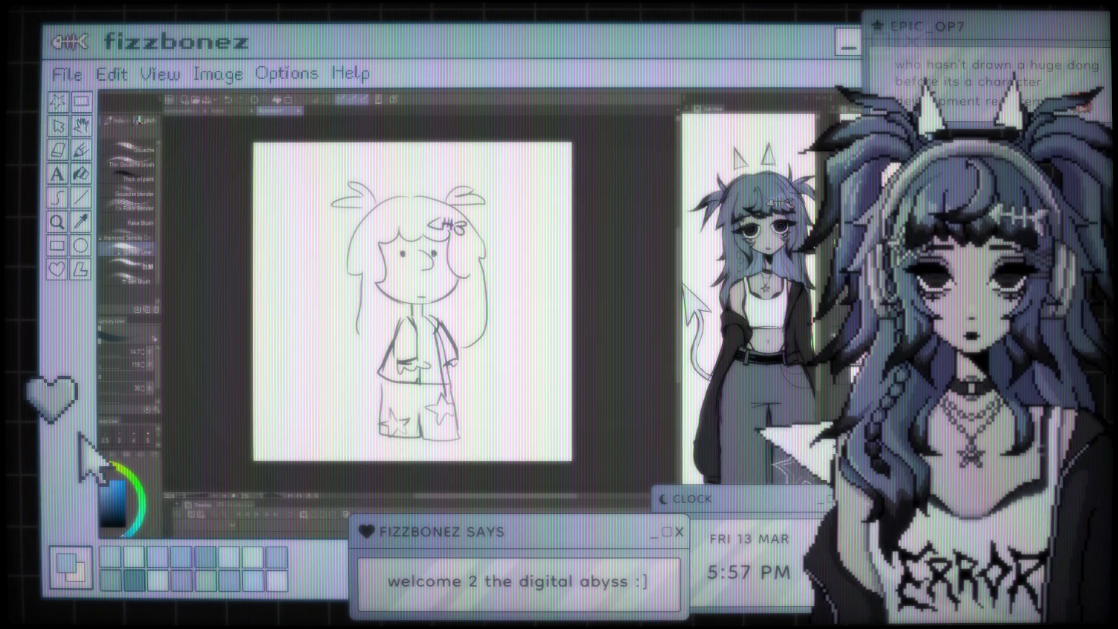
drag(378, 452, 427, 451)
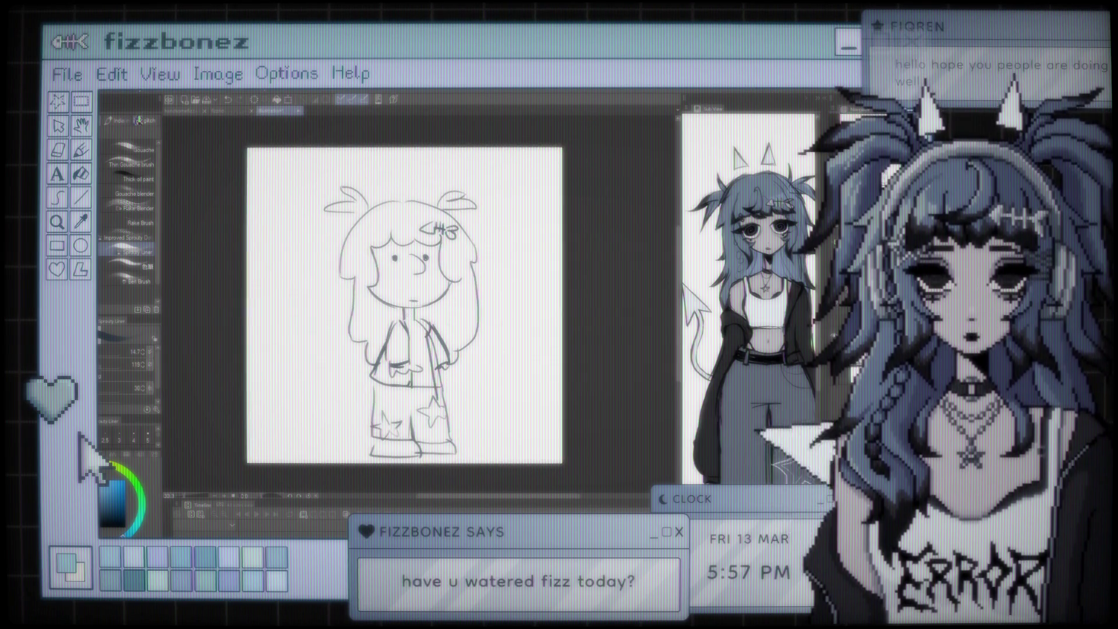
Nudge the sketch up and left, then touch up the bottom of the shirt
key(k)
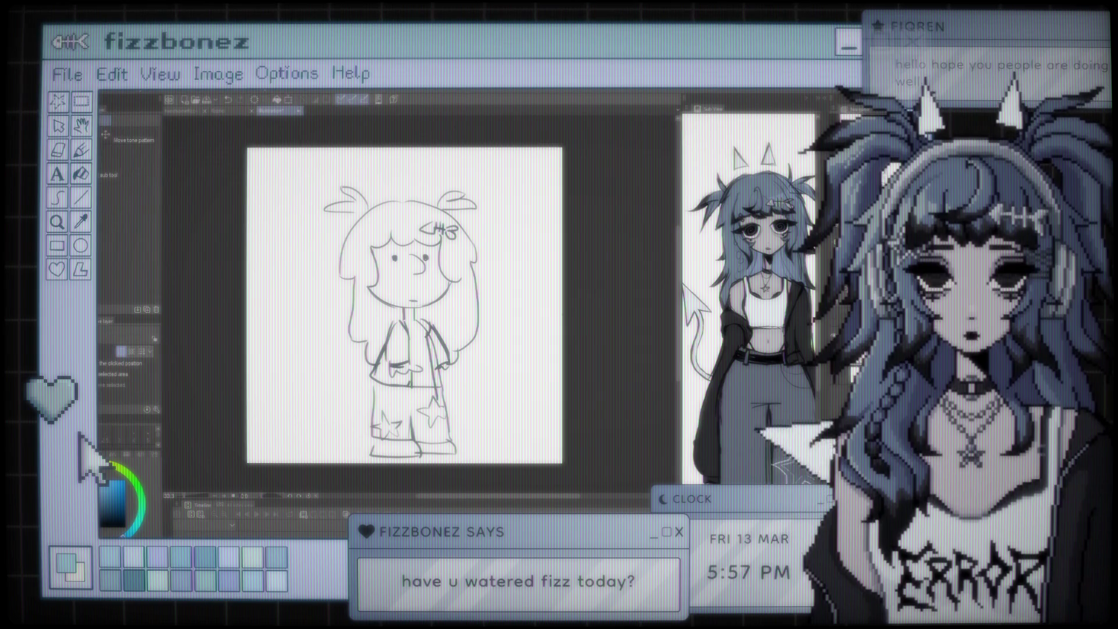
drag(518, 352, 509, 344)
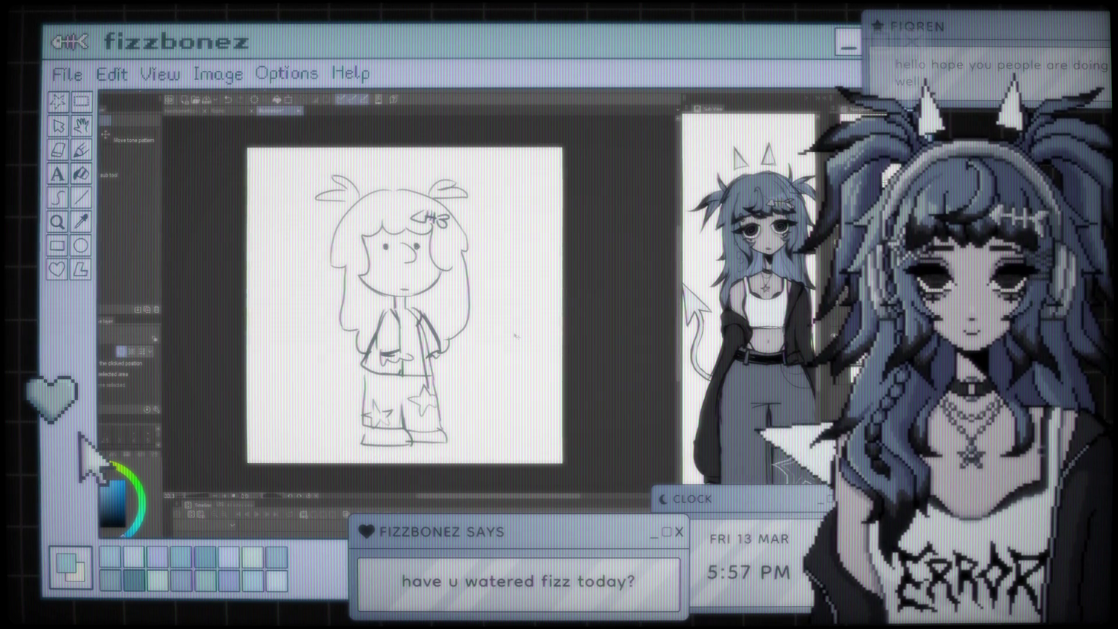
key(b)
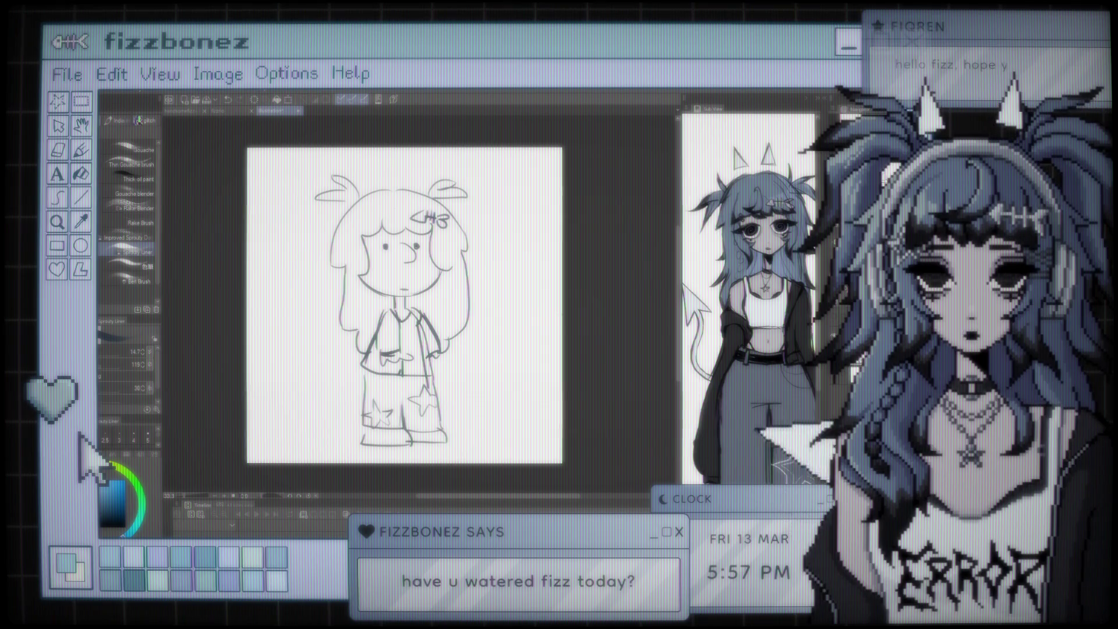
drag(402, 367, 427, 349)
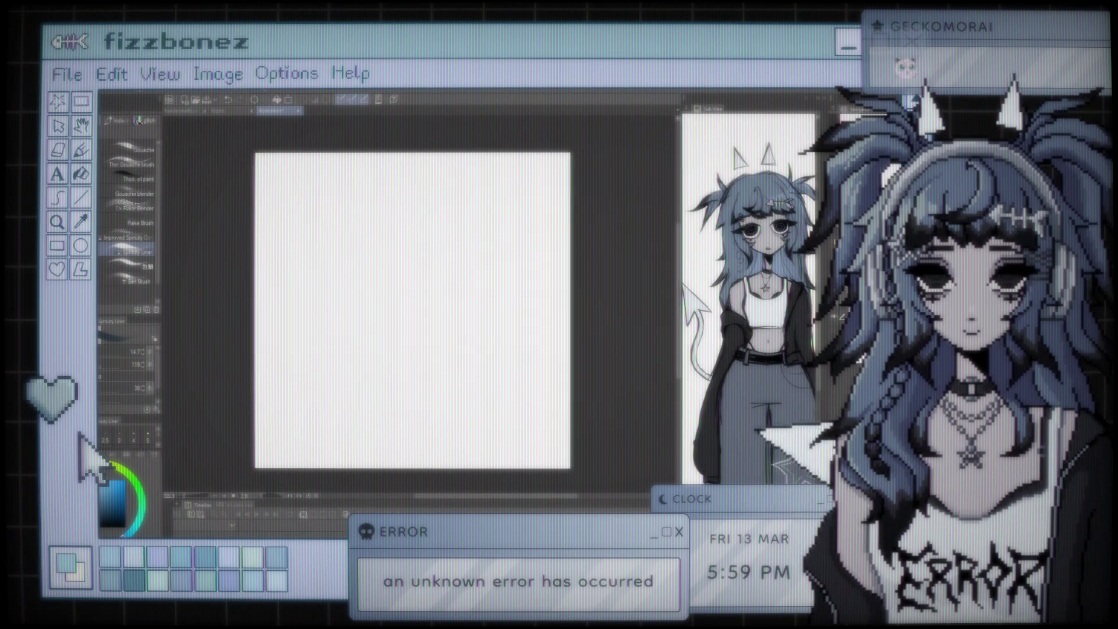
Draw an ellipse guide circle in the middle of the canvas
key(u)
click(130, 196)
drag(335, 203, 510, 387)
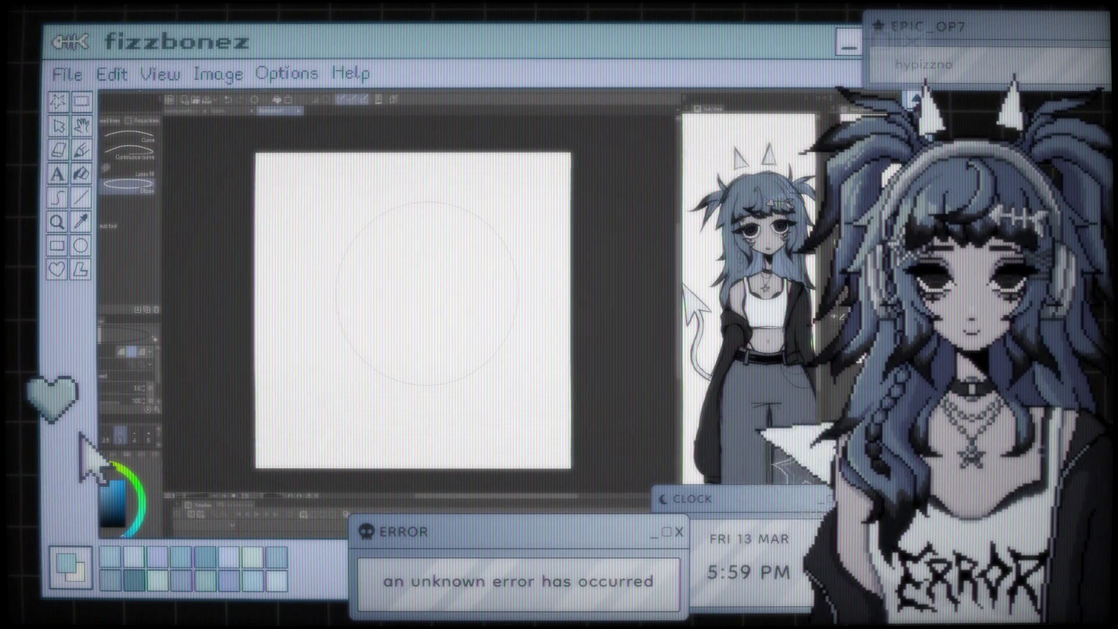
Shift the guide circle left and down, then sketch an arc on its left edge
key(k)
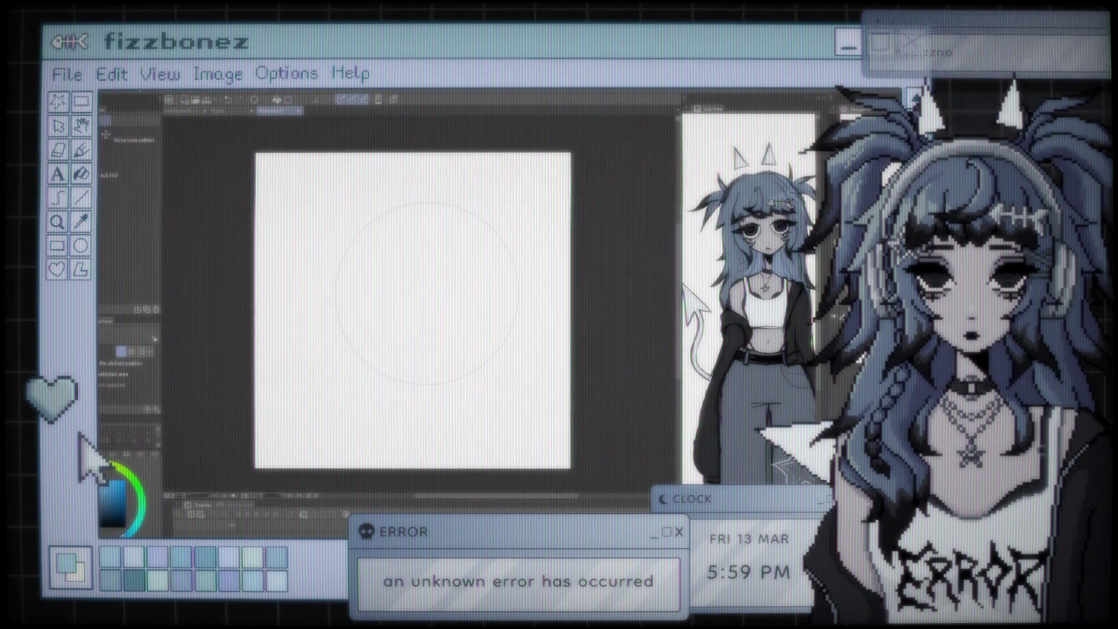
drag(482, 292, 467, 297)
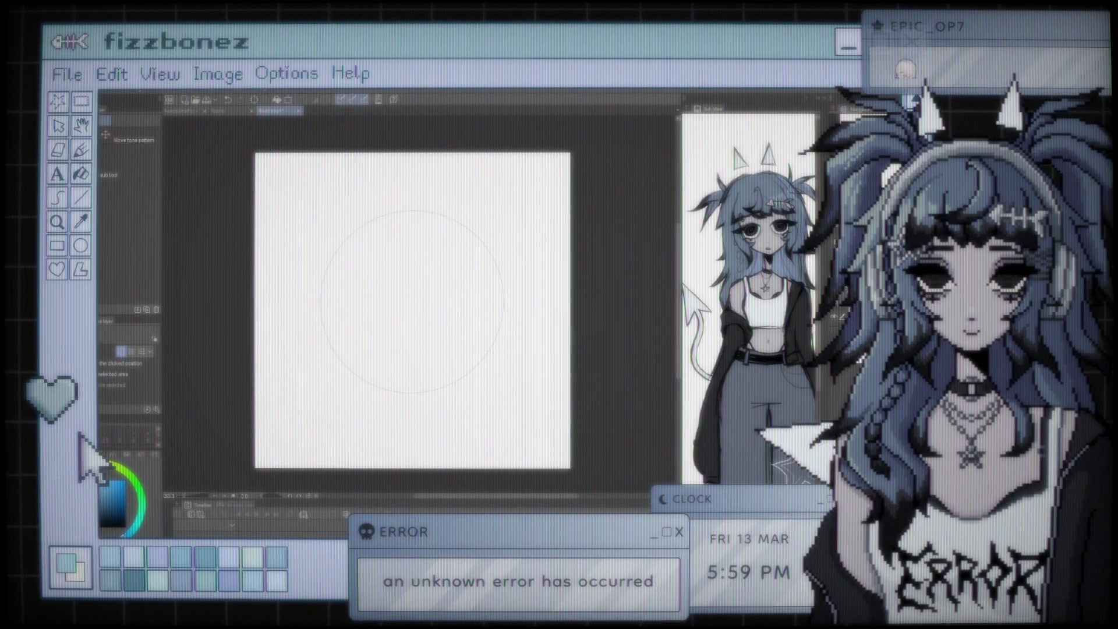
key(b)
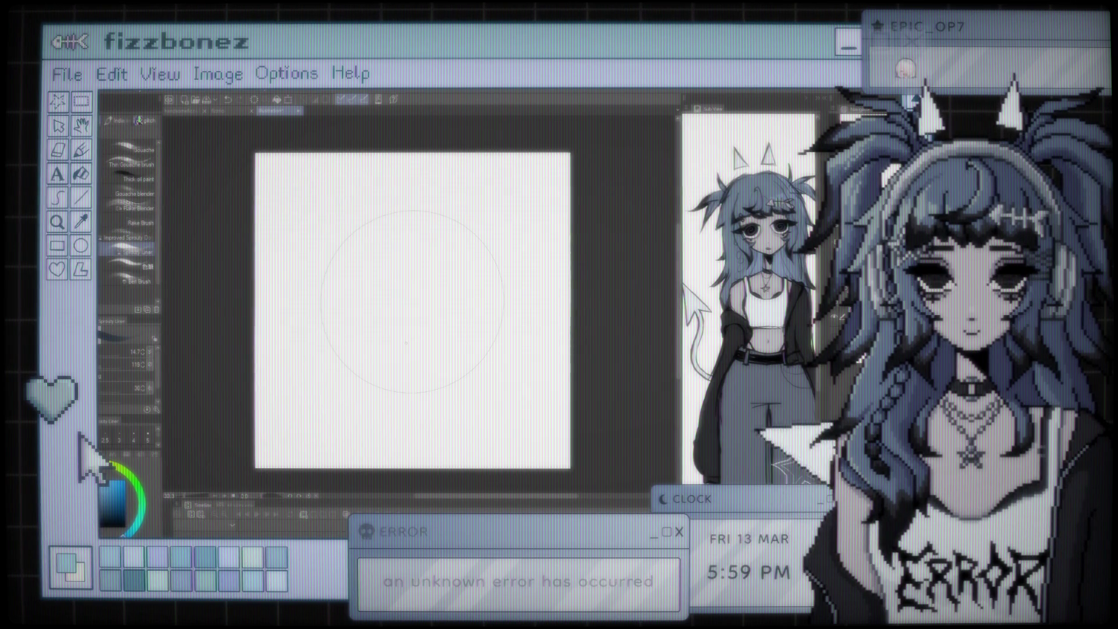
key(k)
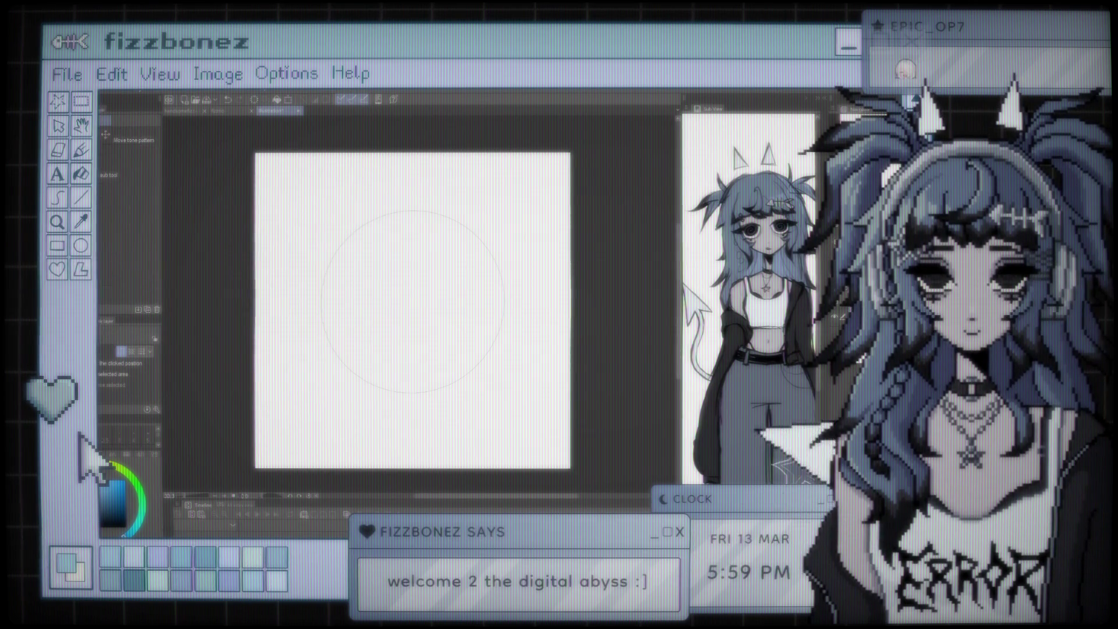
key(b)
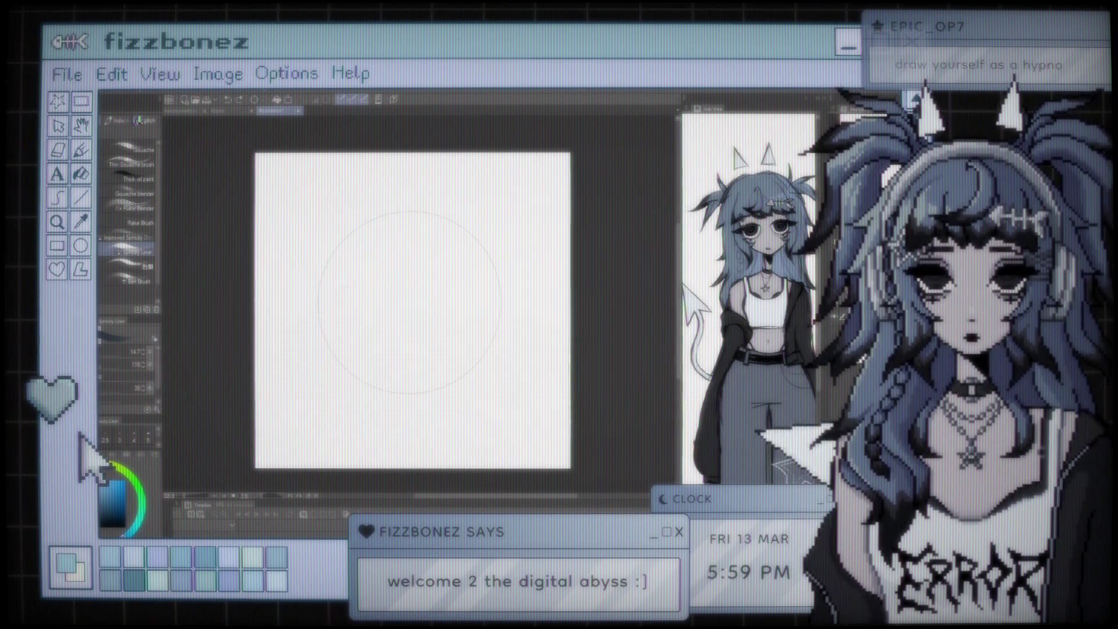
drag(338, 247, 326, 321)
Trace the guide circle's left edge, redrawing the arc several times until it fits
key(ctrl+z)
drag(338, 244, 352, 381)
key(ctrl+z)
drag(338, 244, 352, 381)
key(ctrl+z)
drag(338, 245, 343, 375)
key(ctrl+z)
drag(321, 279, 349, 373)
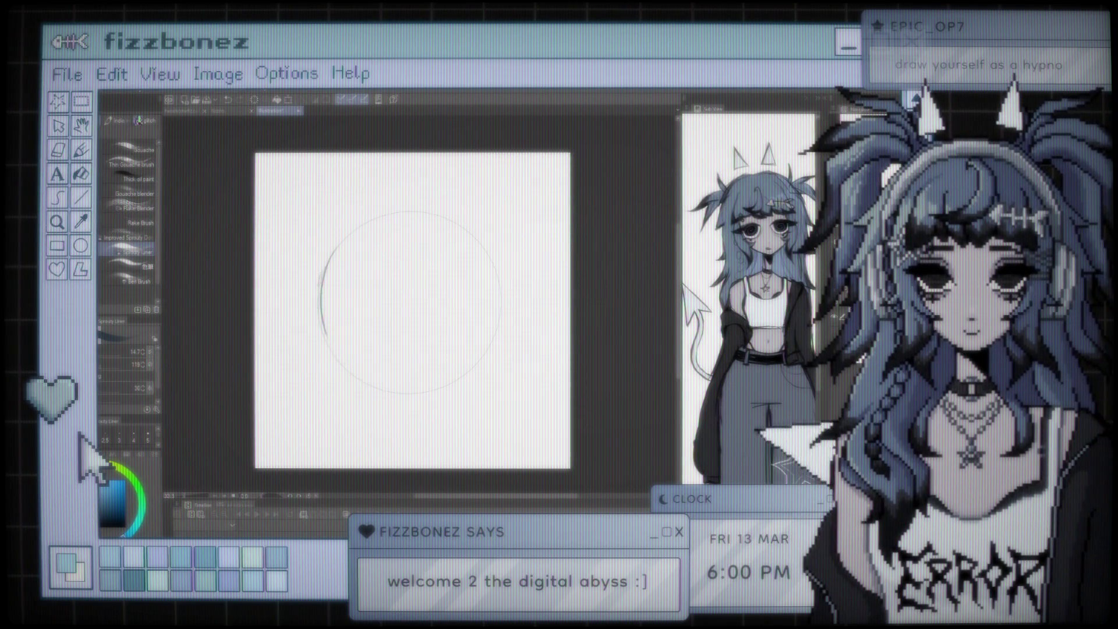
key(ctrl+z)
drag(320, 276, 340, 358)
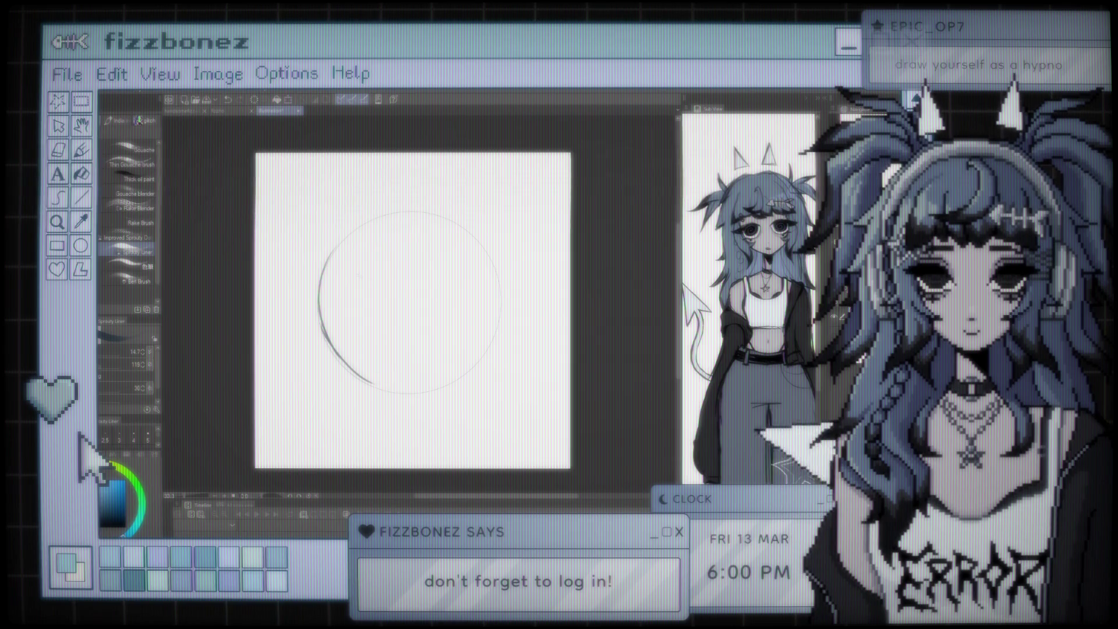
Trace the top, right side and bottom of the circle, then start the left eye
drag(337, 240, 442, 217)
key(ctrl+z)
drag(337, 240, 442, 217)
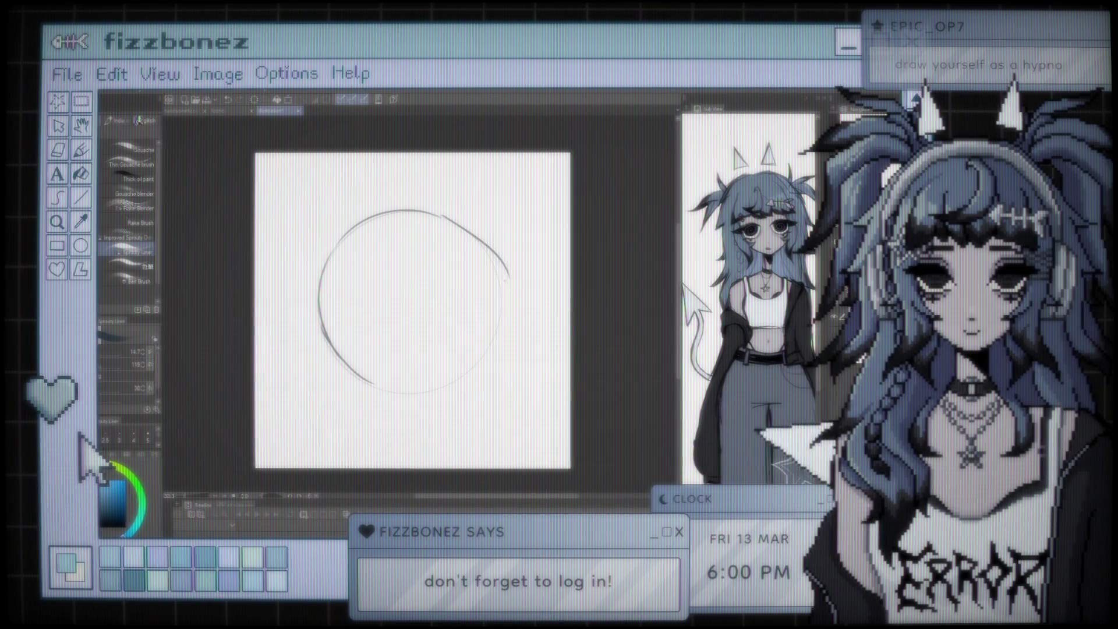
key(ctrl+z)
mouse_move(445, 216)
mouse_down()
mouse_move(499, 303)
mouse_move(436, 397)
mouse_up()
drag(482, 353, 379, 387)
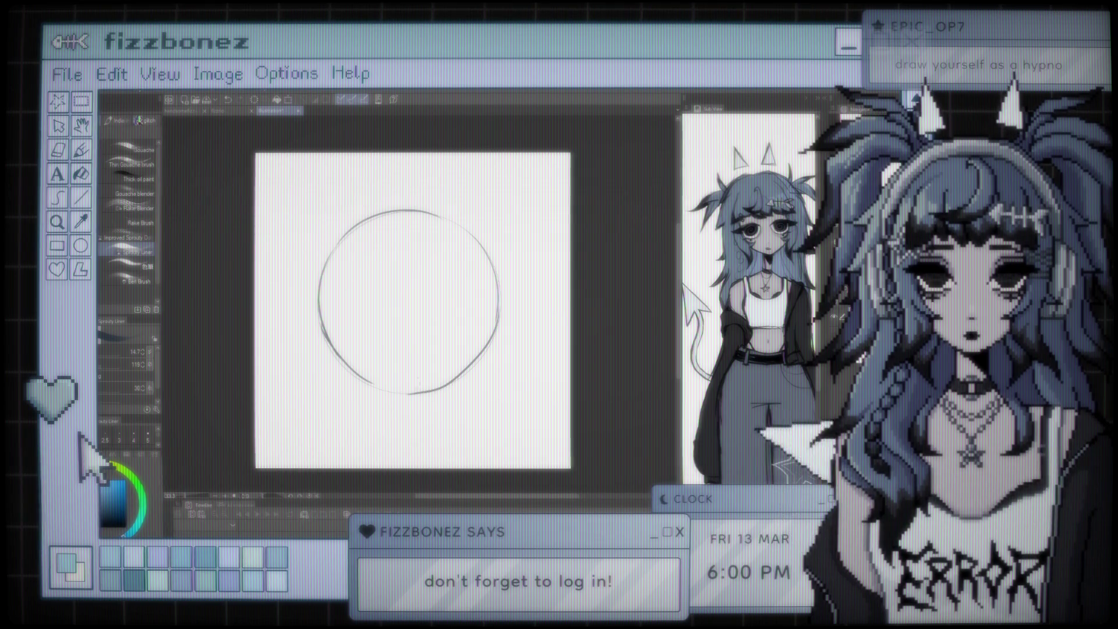
drag(491, 353, 435, 386)
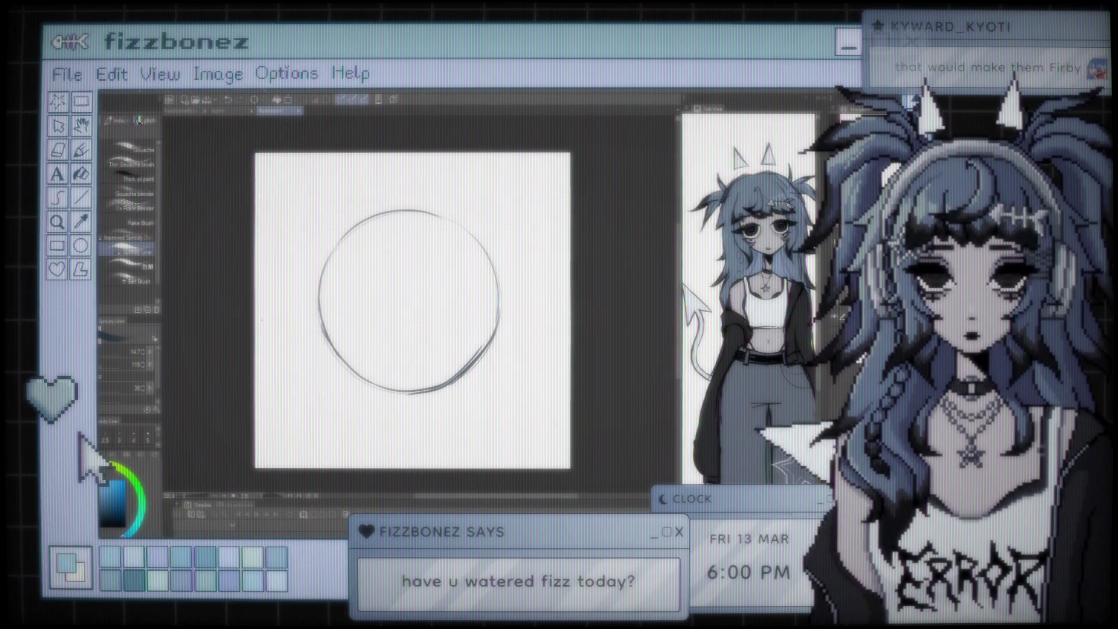
key(e)
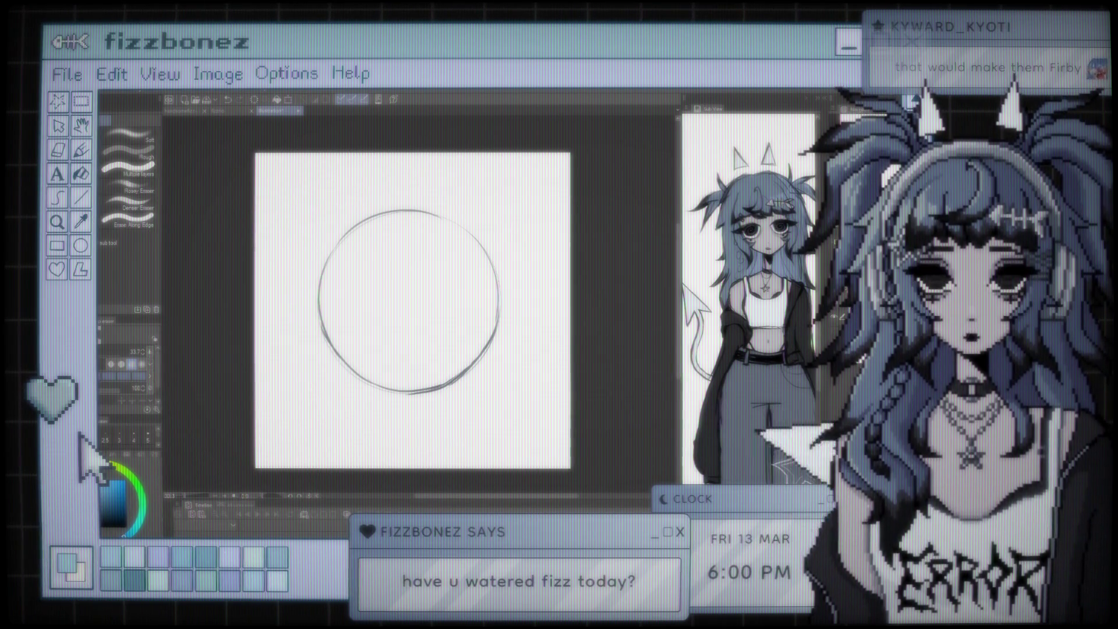
key(b)
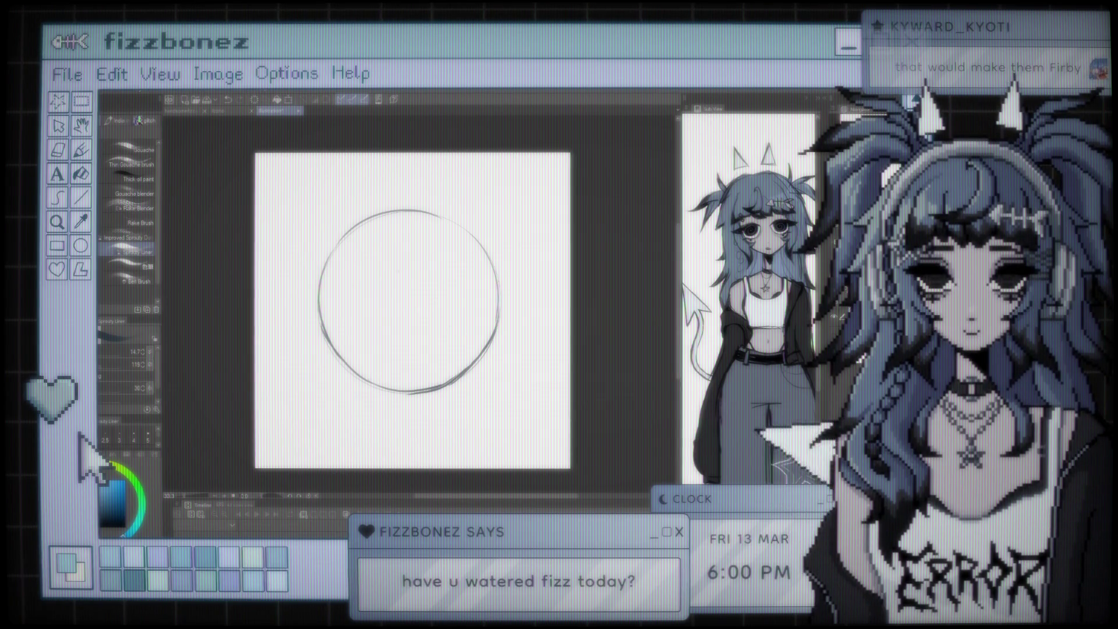
mouse_move(373, 261)
mouse_down()
mouse_move(331, 288)
mouse_move(364, 263)
mouse_move(384, 279)
mouse_move(376, 269)
mouse_up()
Draw the right eye, a small smile, and an inner circle in the left eye
key(ctrl+z)
key(ctrl+z)
mouse_move(449, 287)
mouse_down()
mouse_move(423, 308)
mouse_move(451, 287)
mouse_move(466, 332)
mouse_move(457, 290)
mouse_up()
drag(385, 329, 404, 335)
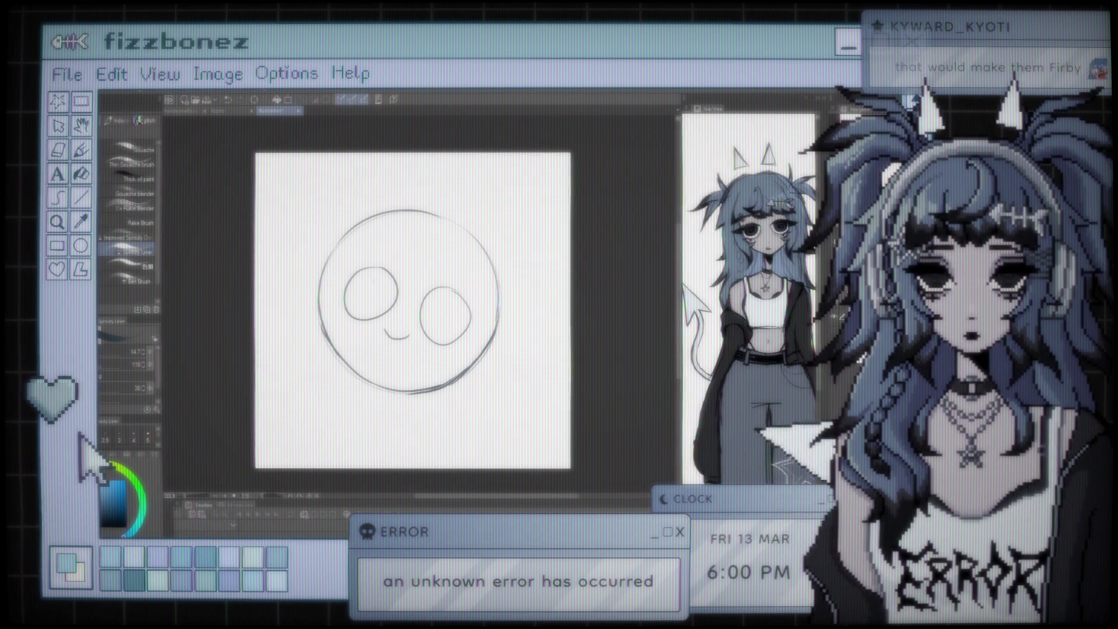
drag(379, 269, 372, 269)
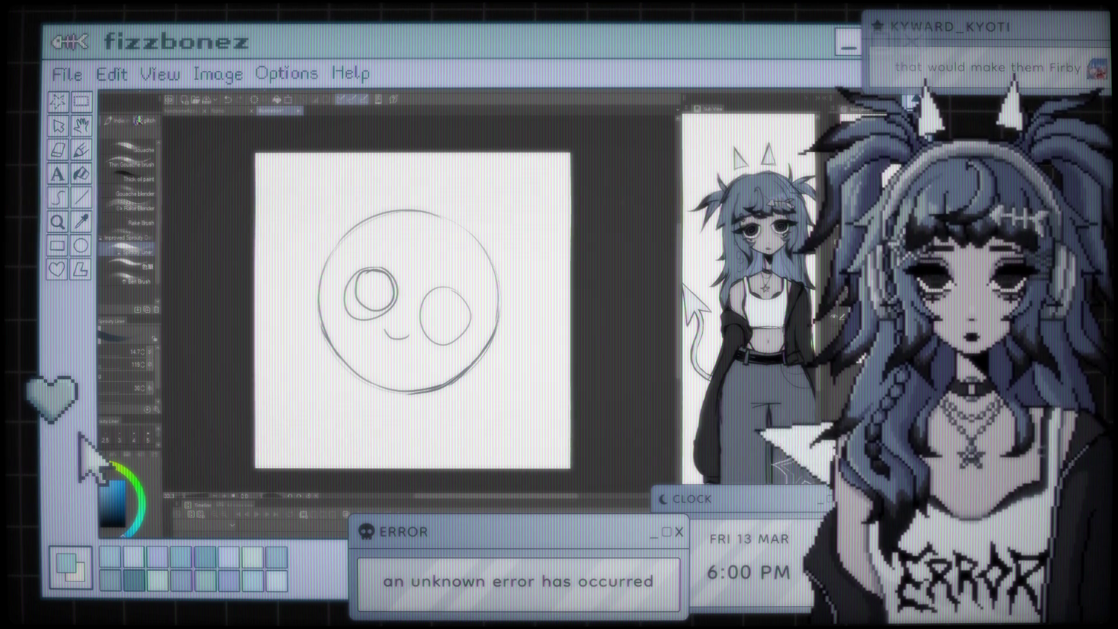
drag(449, 297, 446, 297)
key(ctrl+z)
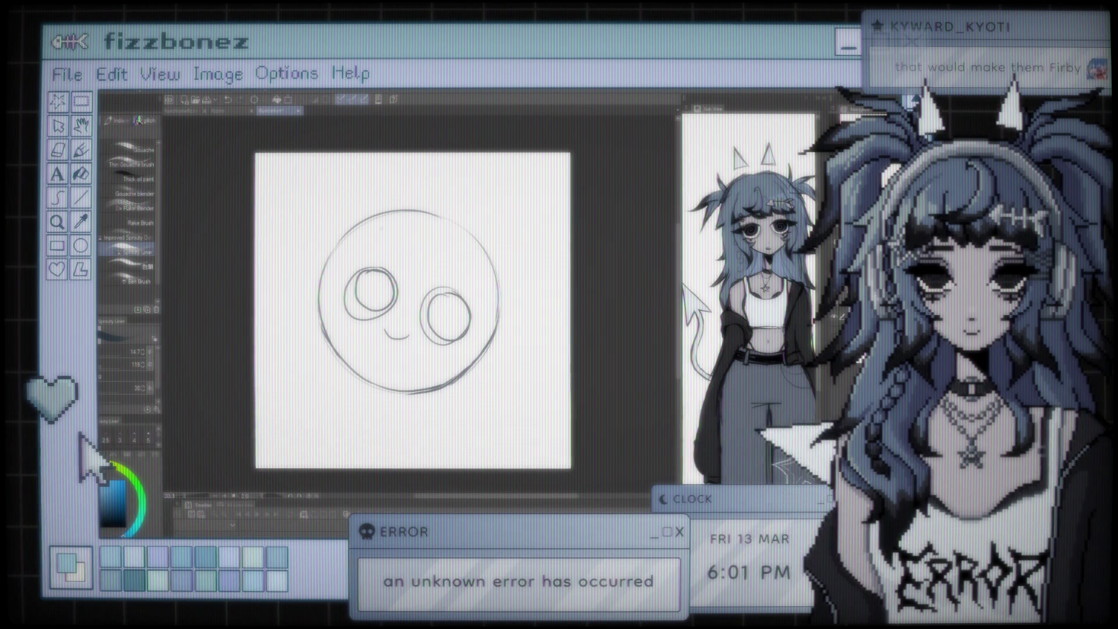
Try a stroke above the head, then undo it
key(ctrl+z)
mouse_move(393, 208)
mouse_down()
mouse_move(351, 176)
mouse_move(411, 207)
mouse_move(363, 174)
mouse_up()
key(ctrl+z)
key(ctrl+z)
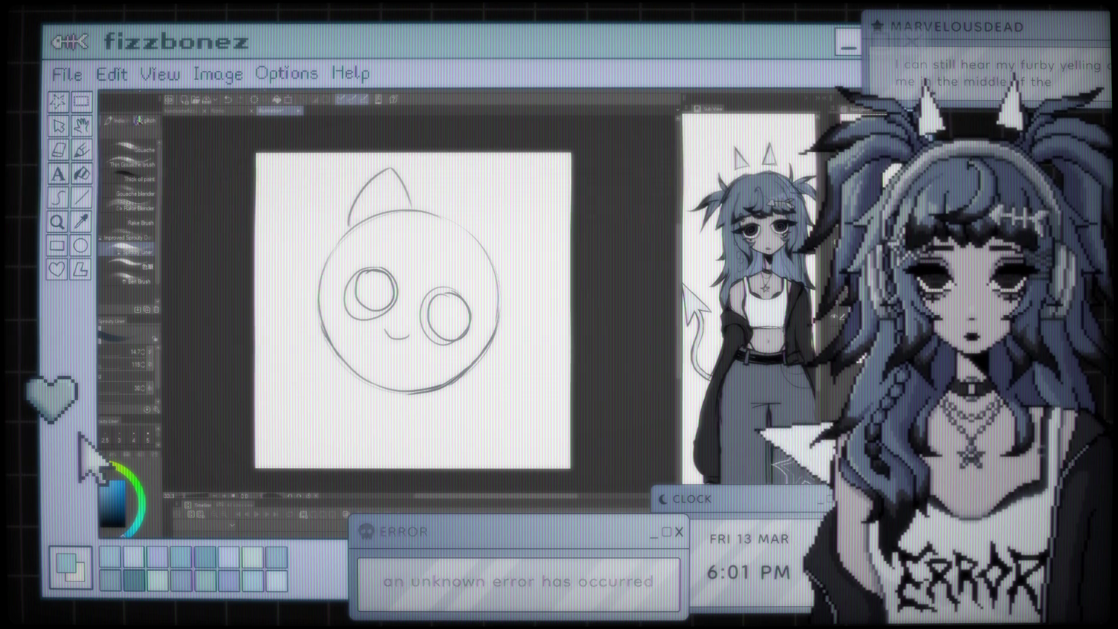
Draw a curved, pointed ear above the head's top left
key(ctrl+z)
mouse_move(412, 209)
mouse_down()
mouse_move(375, 160)
mouse_move(351, 211)
mouse_up()
key(ctrl+z)
key(ctrl+y)
key(ctrl+z)
key(ctrl+z)
drag(419, 209, 367, 166)
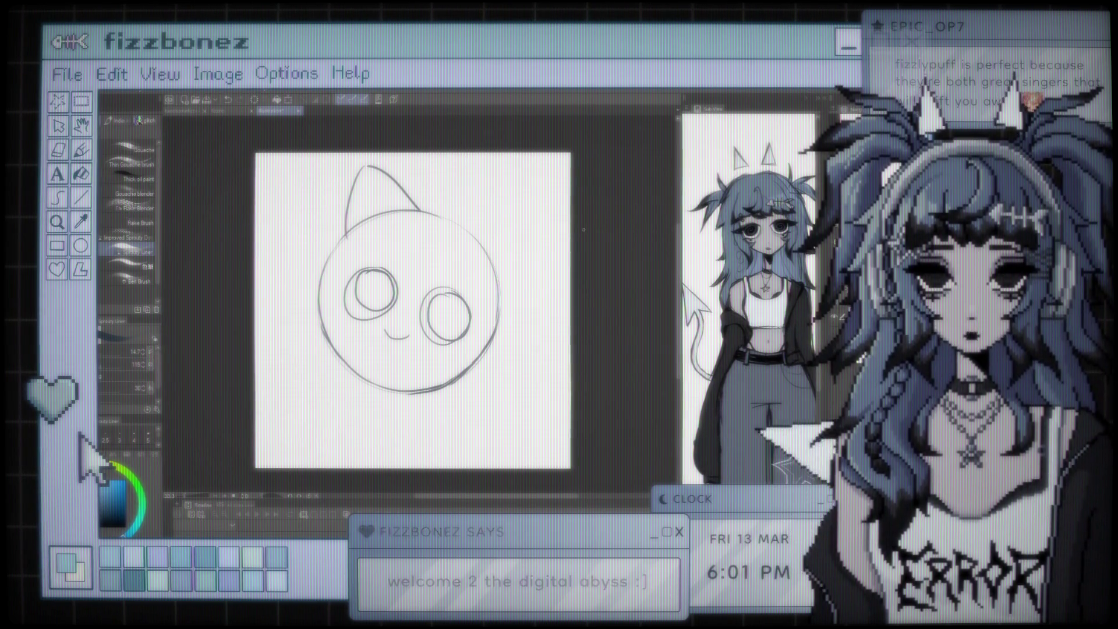
Nudge the sketch slightly down and enlarge the eraser to size 170
key(k)
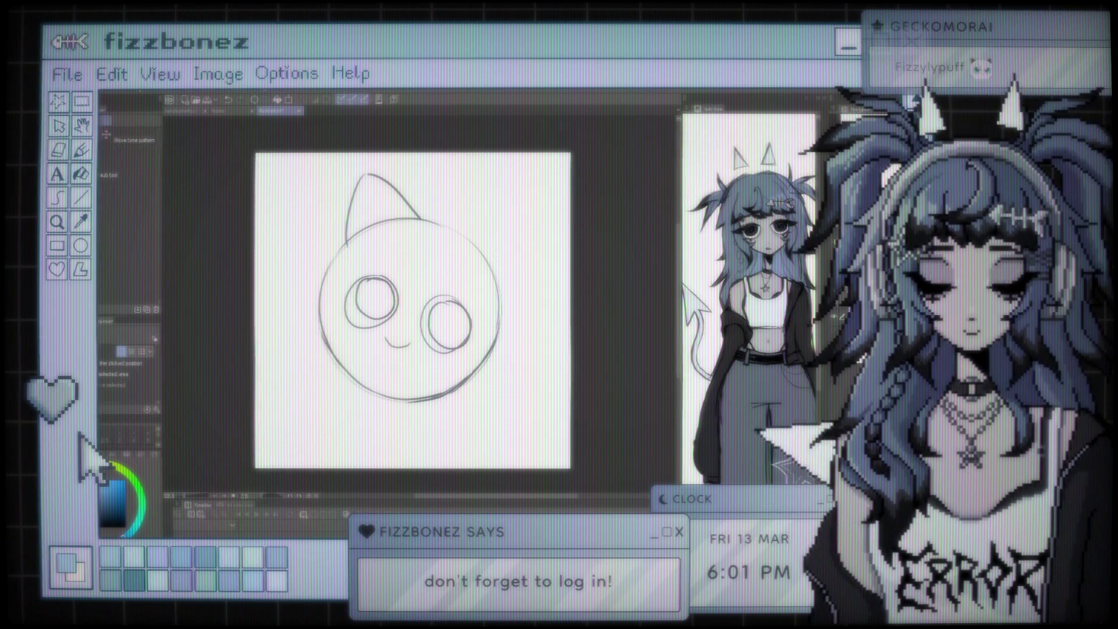
key(b)
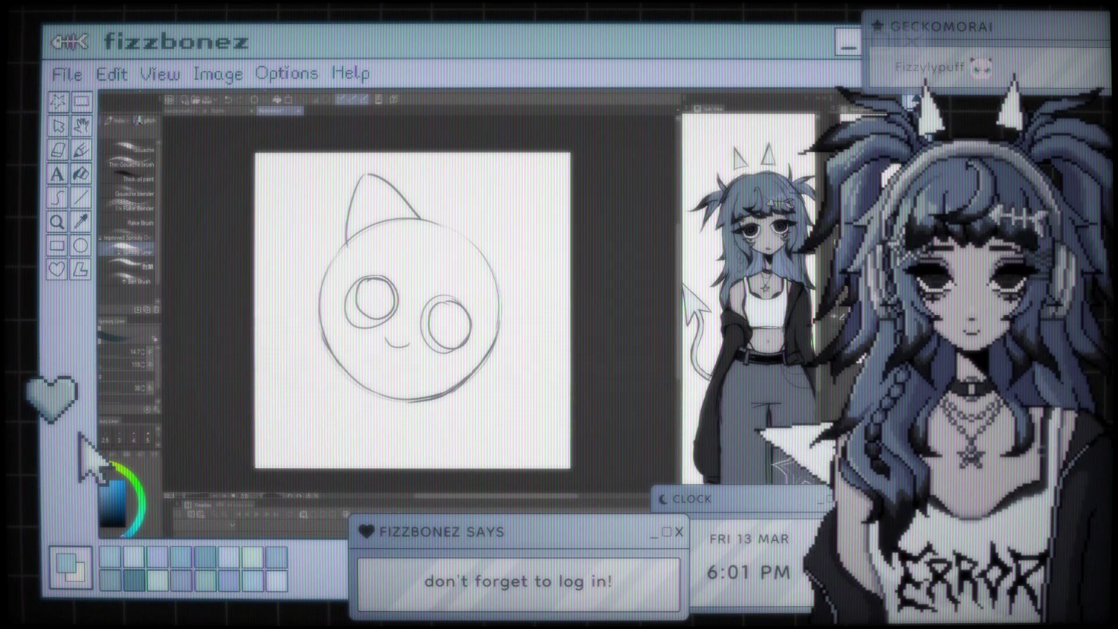
key(p)
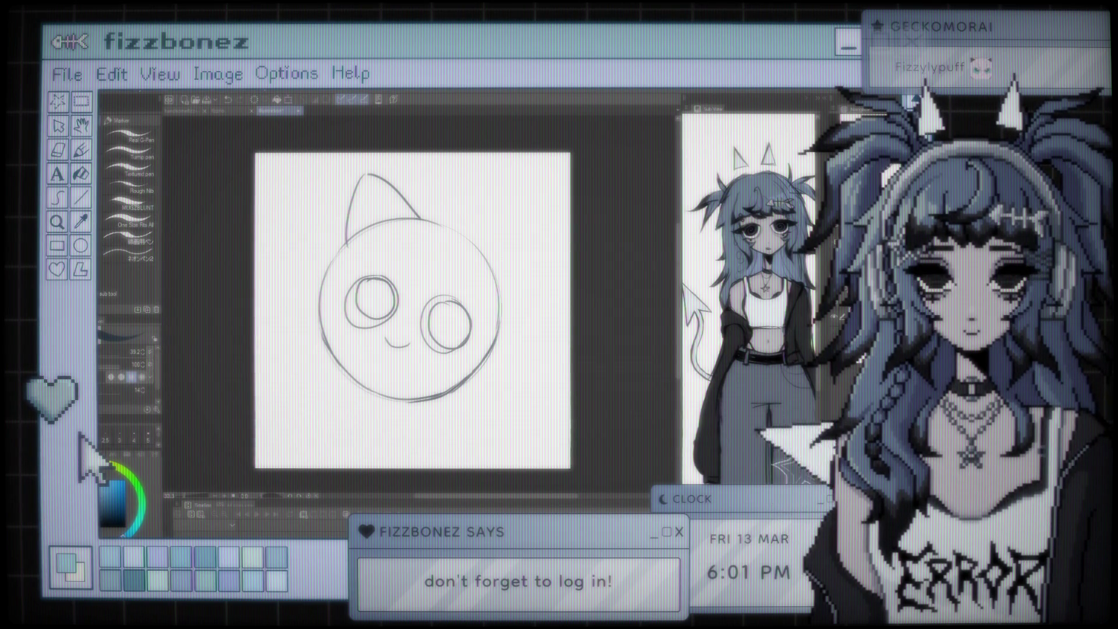
key(e)
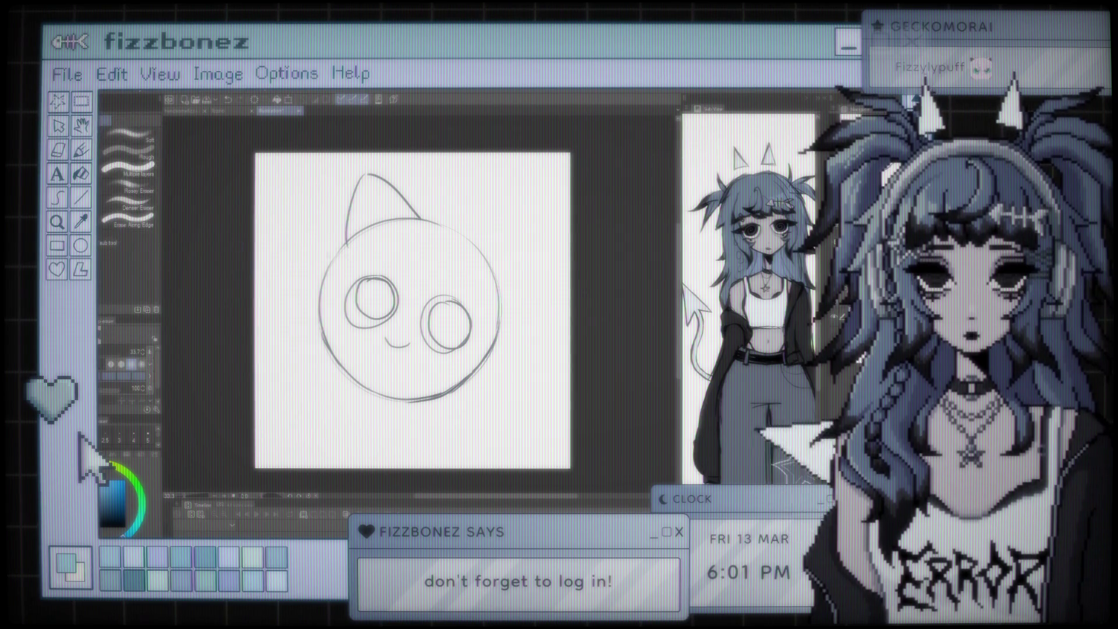
click(107, 353)
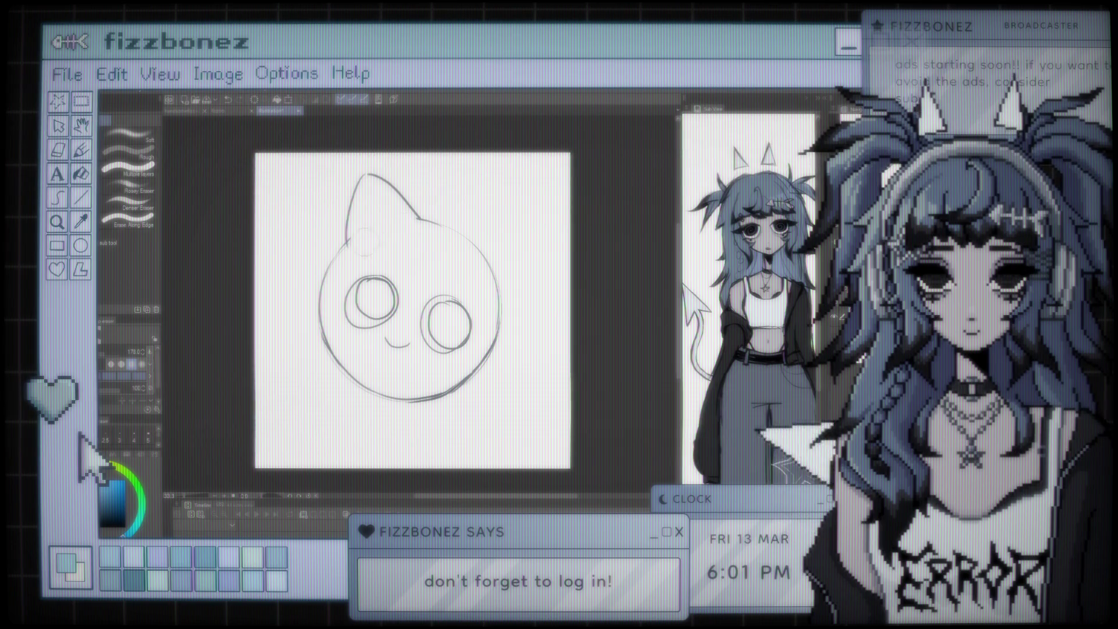
key(b)
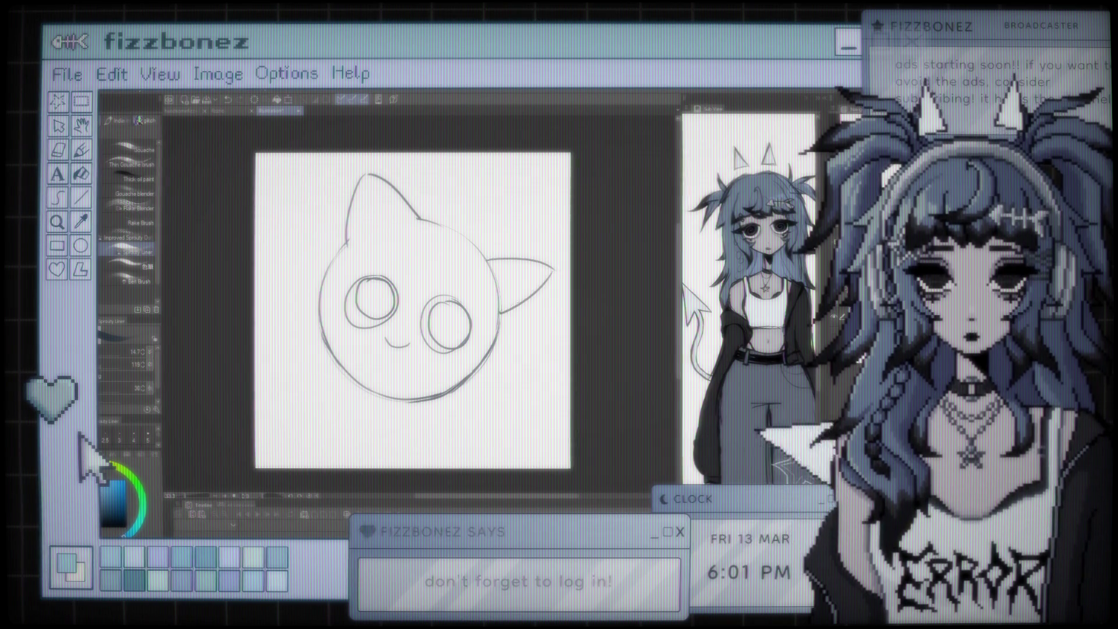
Close the right ear and redraw the curve between the ears higher and rounder
drag(554, 270, 500, 322)
key(e)
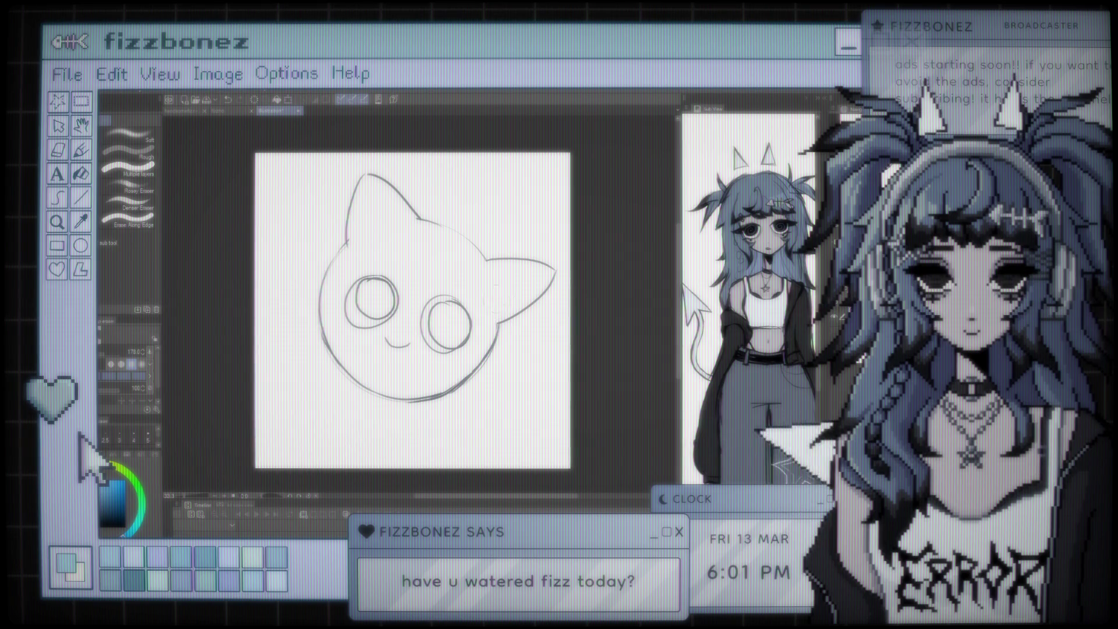
key(b)
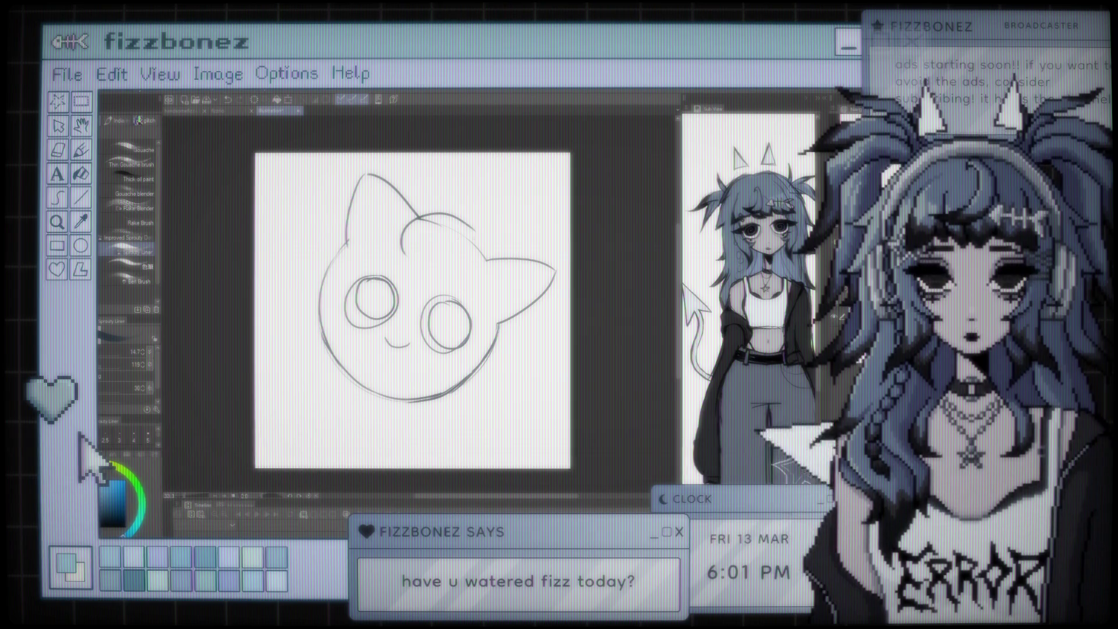
key(ctrl+z)
drag(418, 217, 476, 248)
key(ctrl+z)
drag(420, 220, 479, 248)
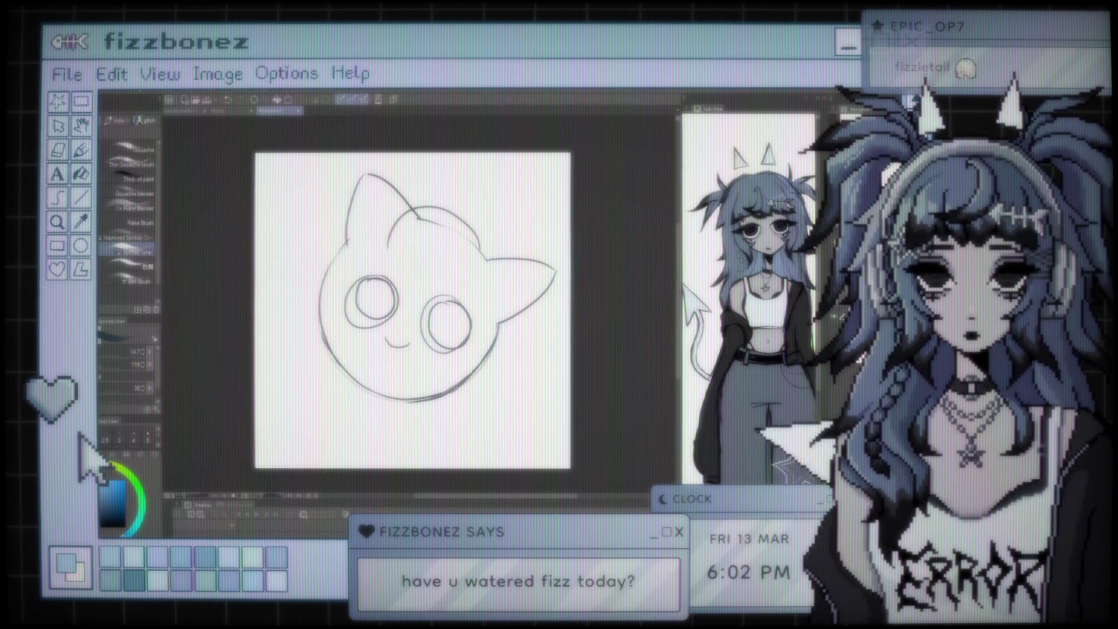
Try a forehead curl, undo it, and draw a rounded bump over the forehead
drag(400, 243, 438, 284)
drag(401, 243, 452, 286)
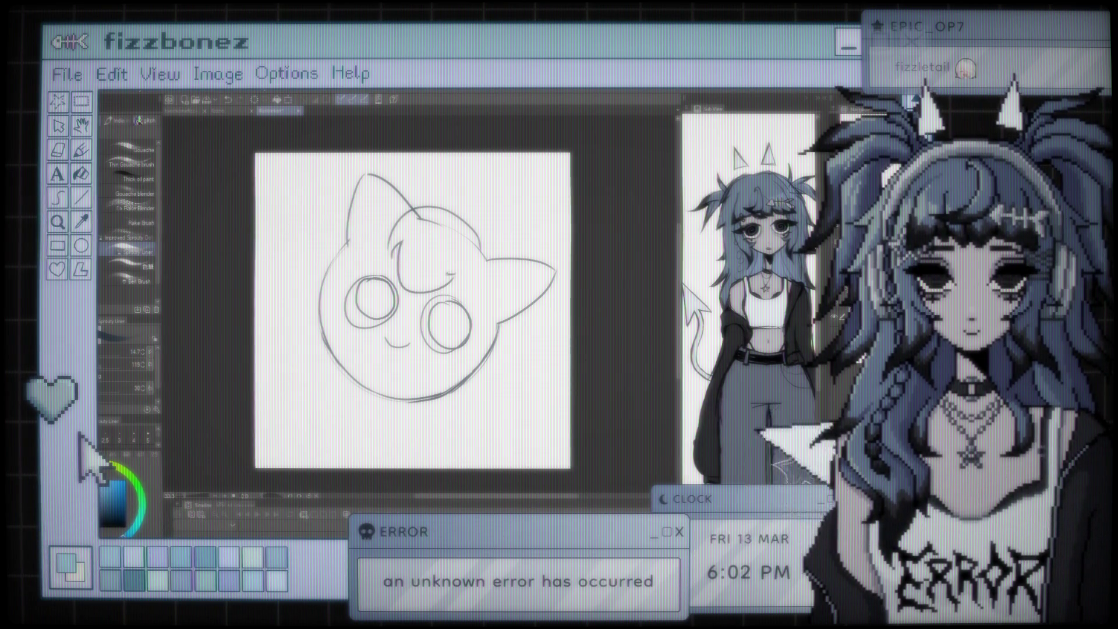
drag(419, 269, 472, 259)
key(ctrl+z)
key(ctrl+z)
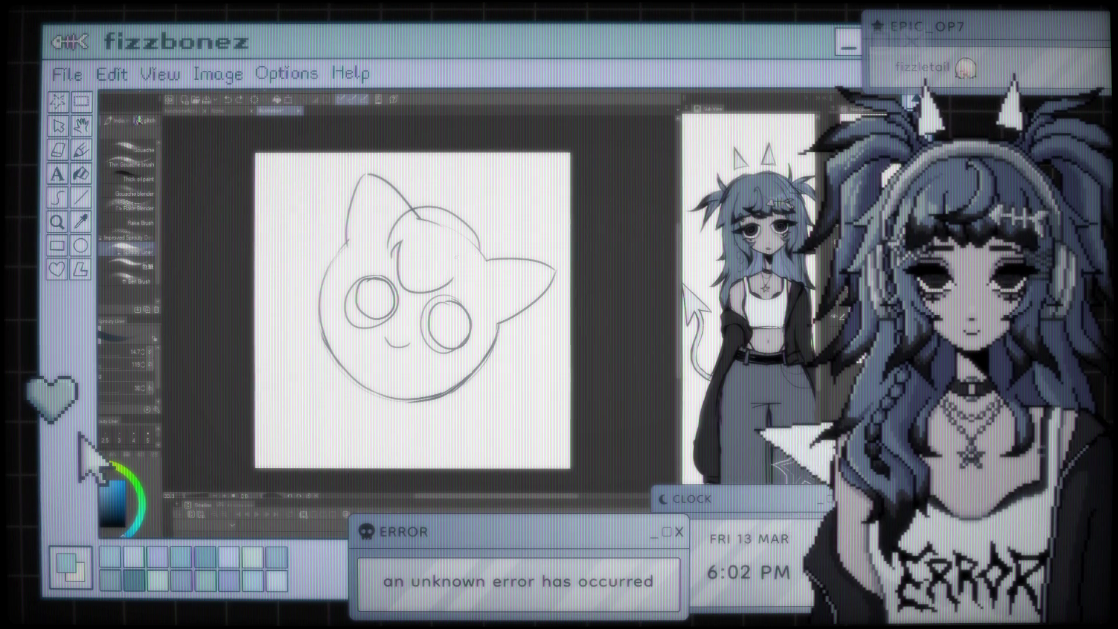
drag(401, 216, 478, 240)
drag(414, 220, 477, 242)
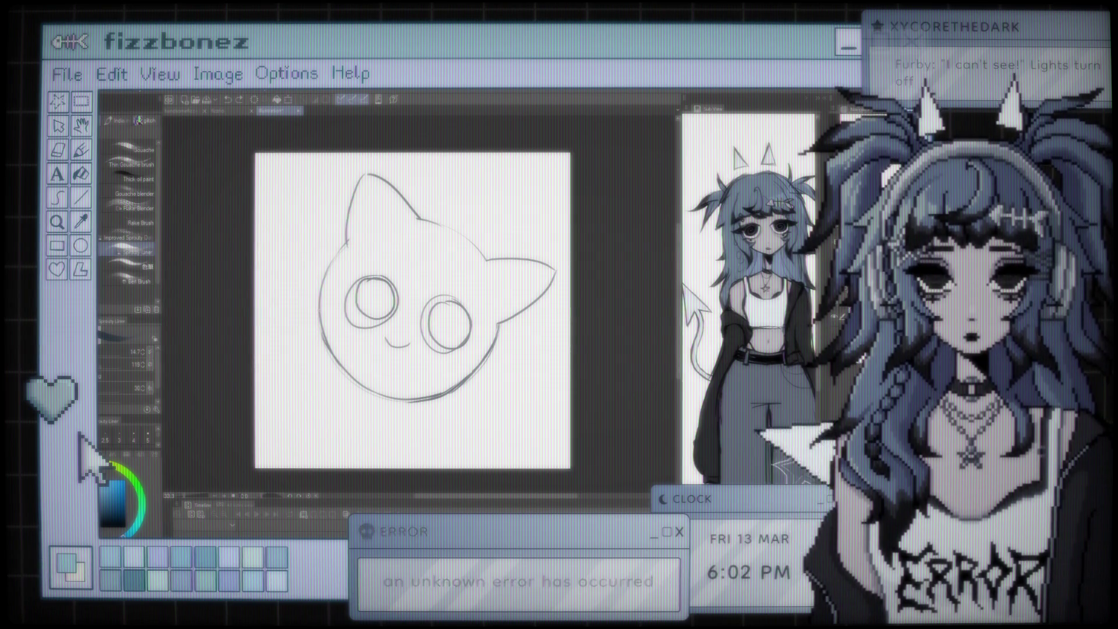
Draw two small oval feet under the left and right of the round body
drag(290, 328, 320, 337)
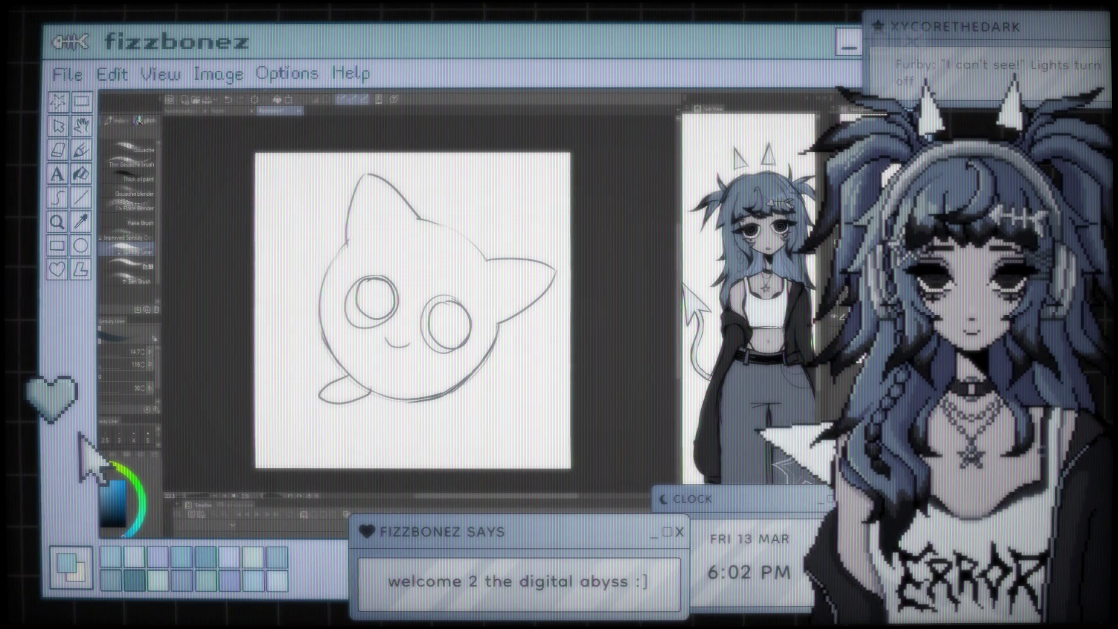
drag(440, 401, 481, 407)
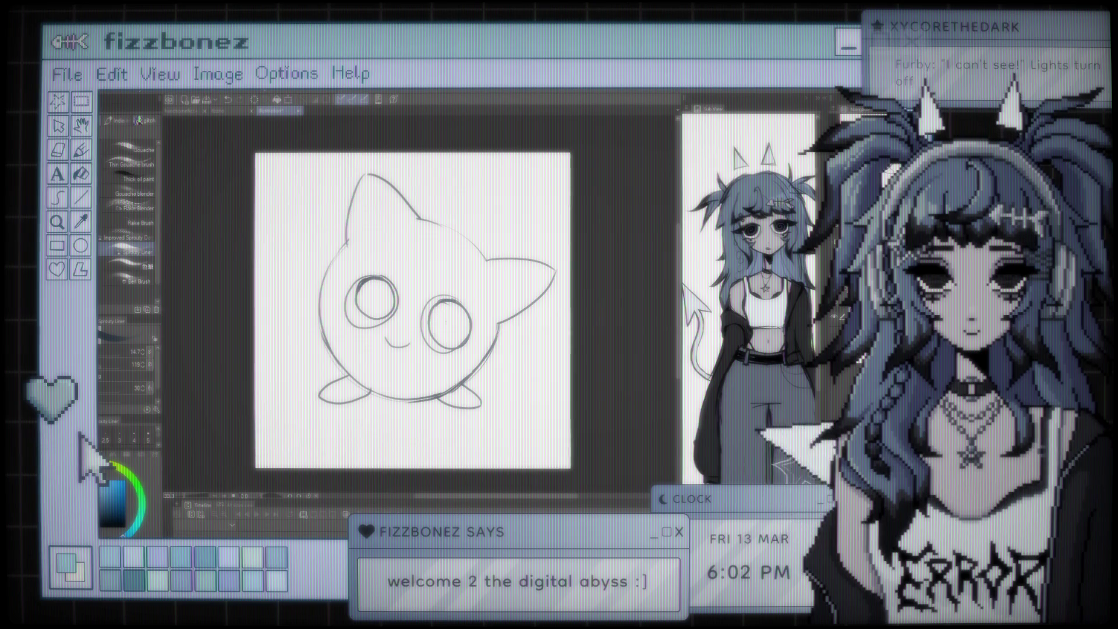
Draw a pupil in each eye and a long curling arc over the forehead
drag(379, 291, 386, 291)
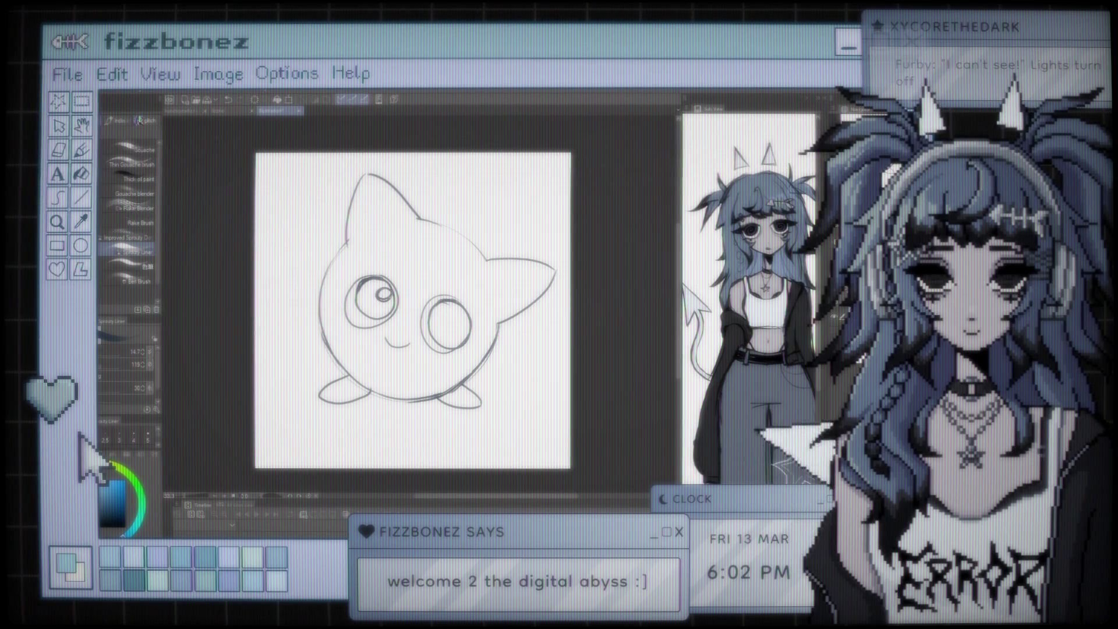
drag(454, 313, 460, 313)
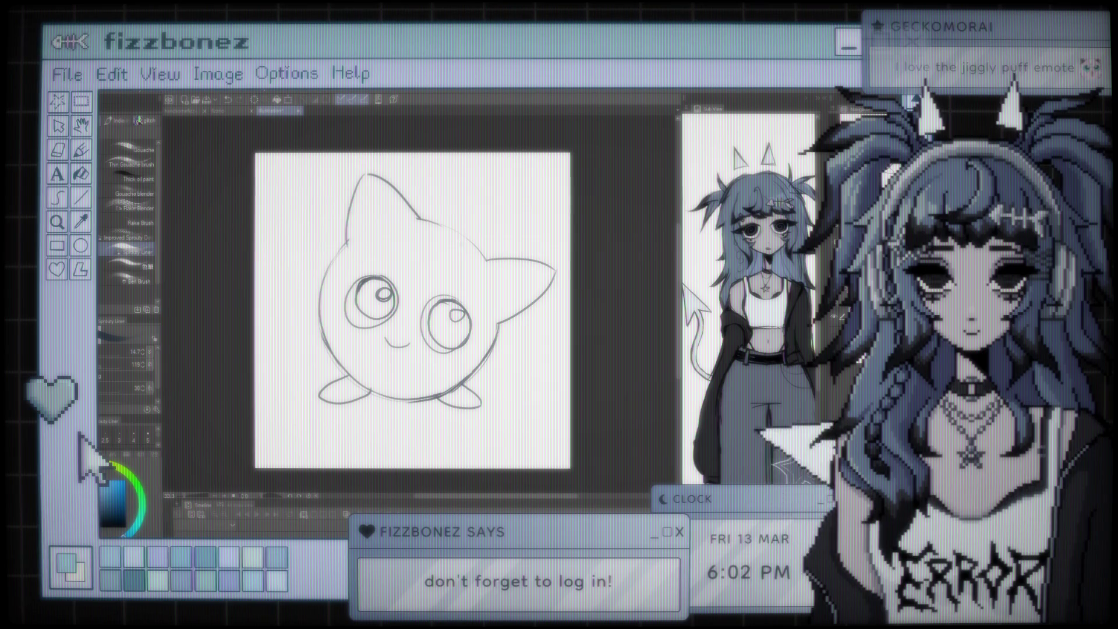
drag(458, 215, 471, 228)
drag(385, 240, 428, 206)
drag(385, 240, 472, 227)
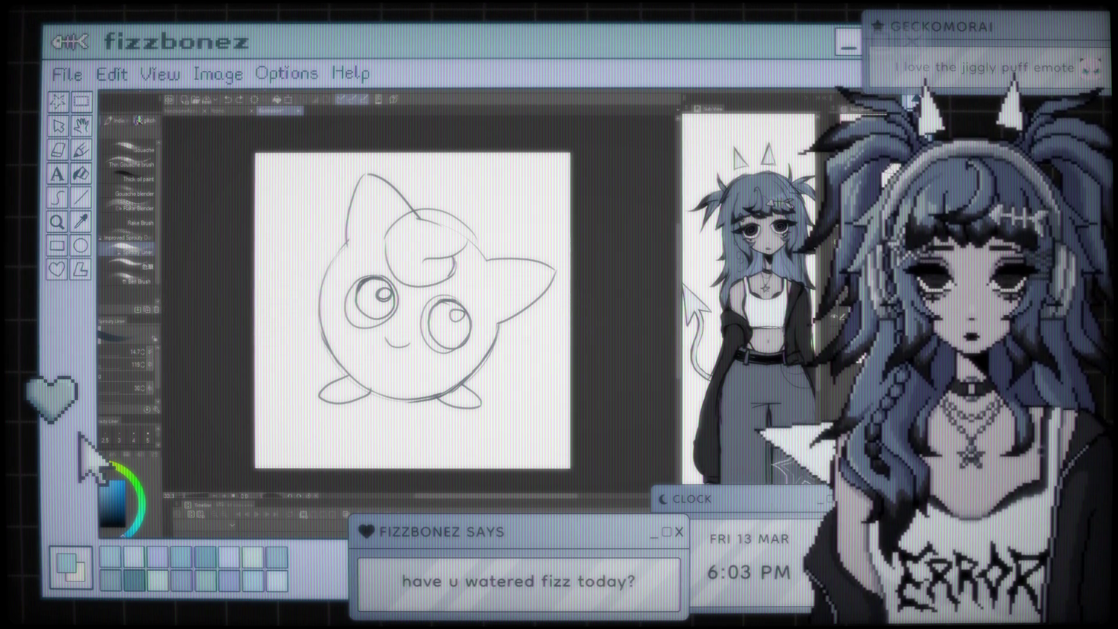
Sketch a short arm on the creature's left side and erase stray lines
drag(320, 316, 299, 327)
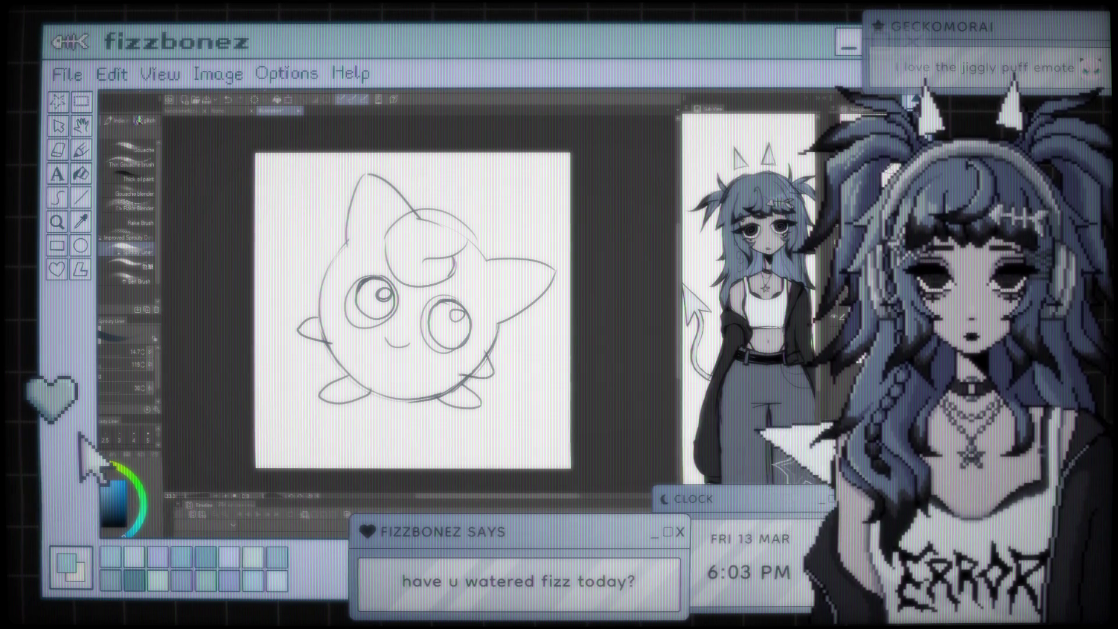
key(e)
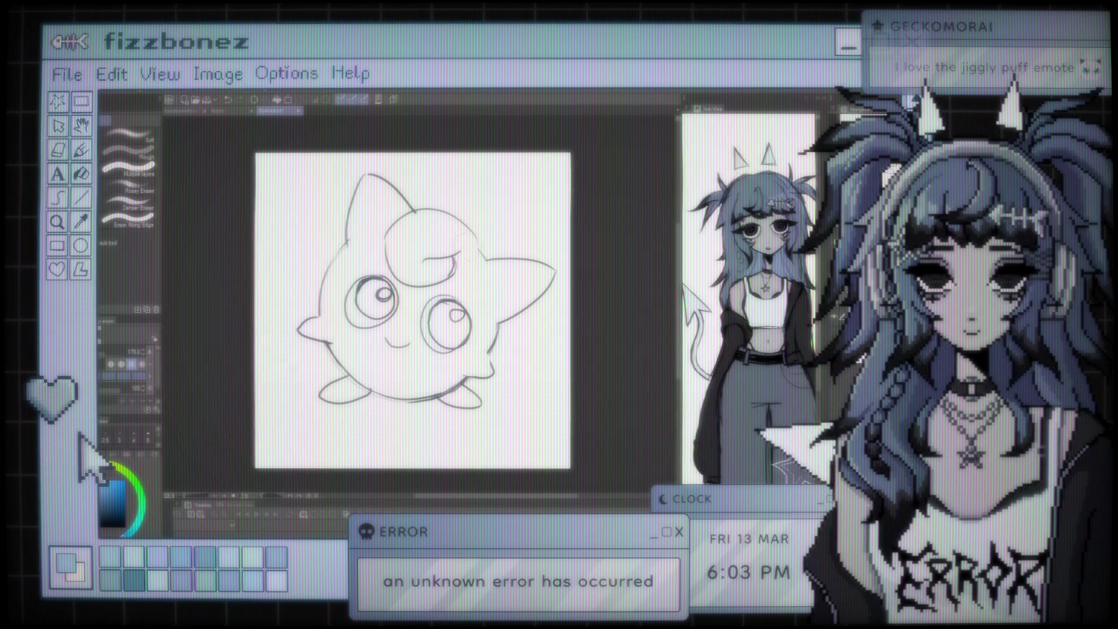
key(b)
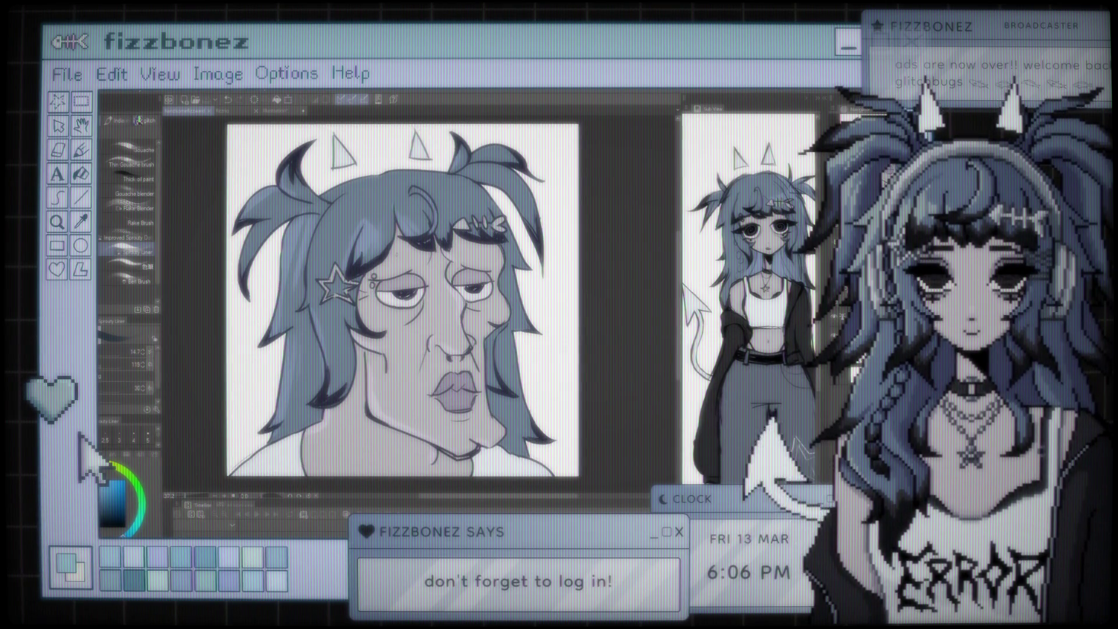
Zoom into the horned face's eye piercing, then go back to the creature sketch
drag(402, 300, 420, 303)
scroll(421, 302, down, 1)
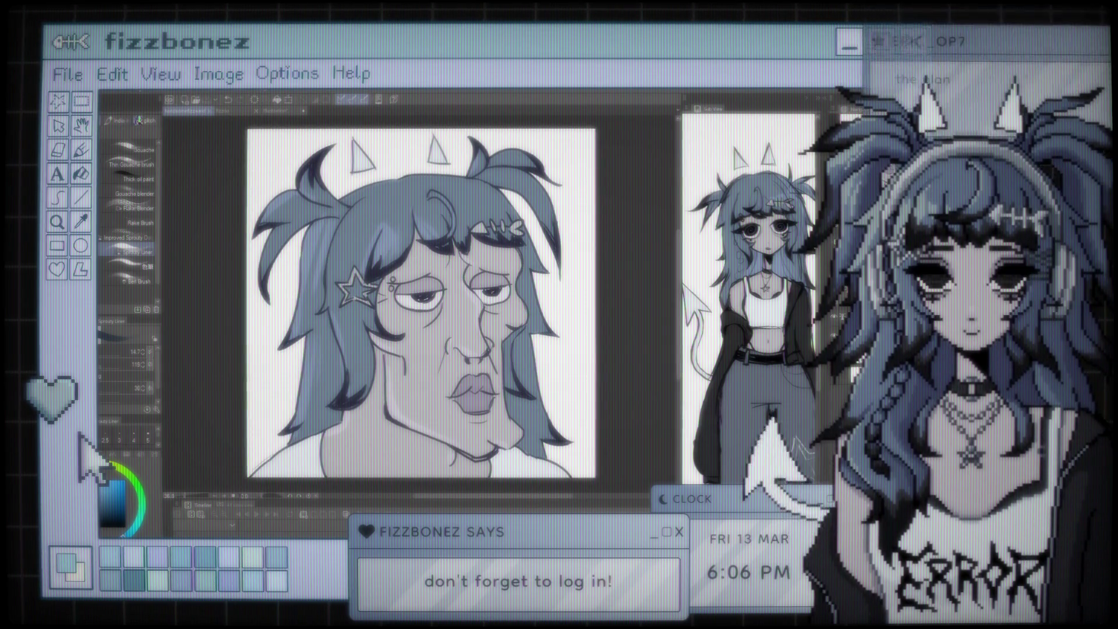
key(i)
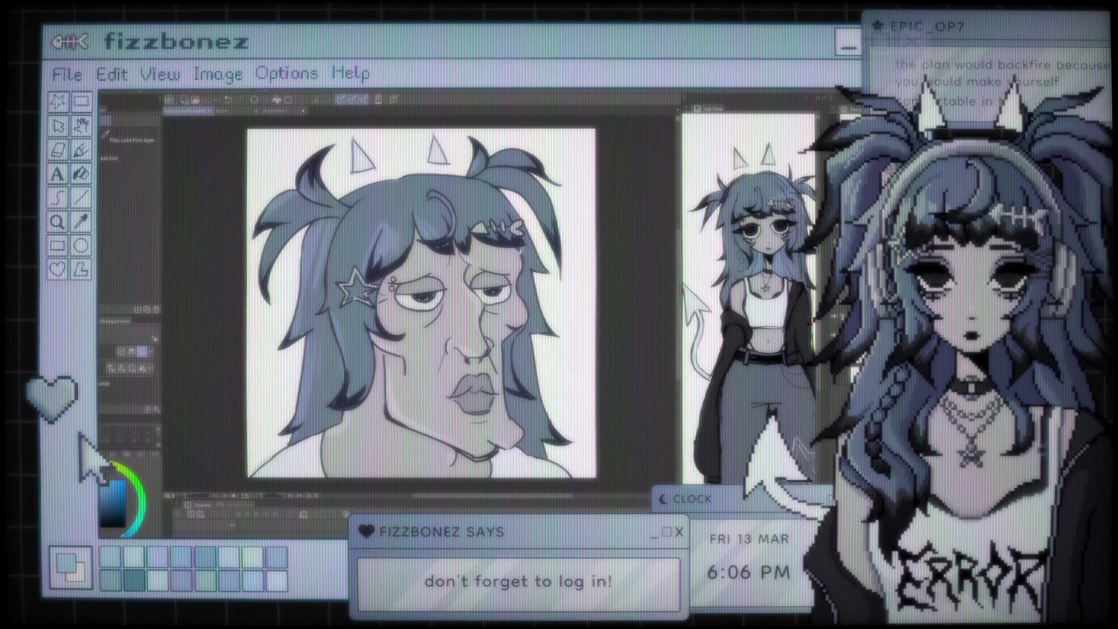
key(p)
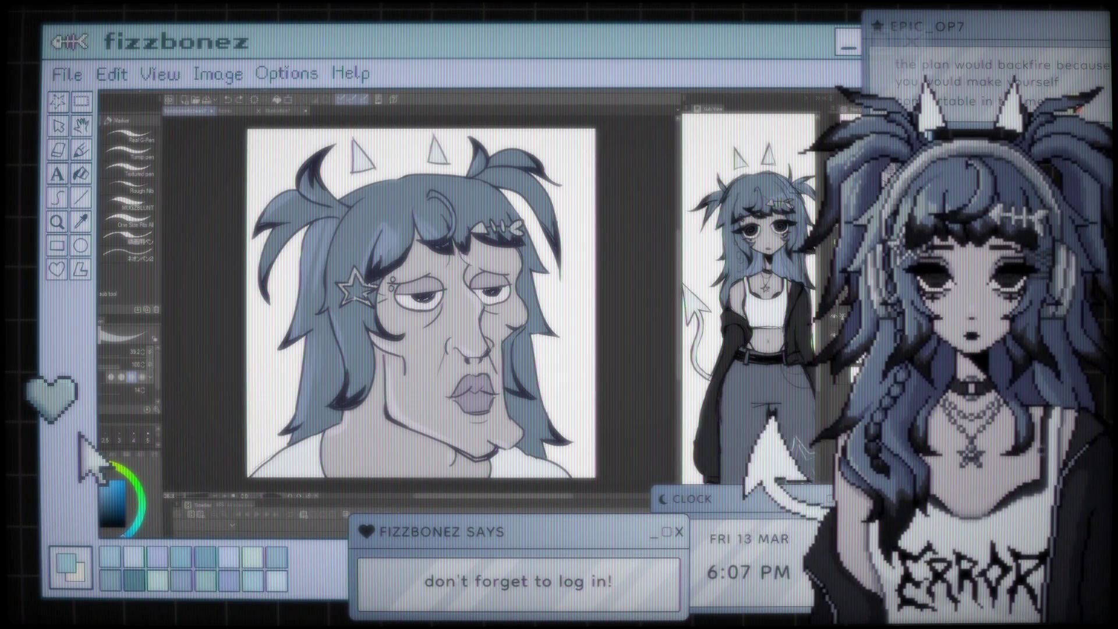
scroll(407, 249, up, 8)
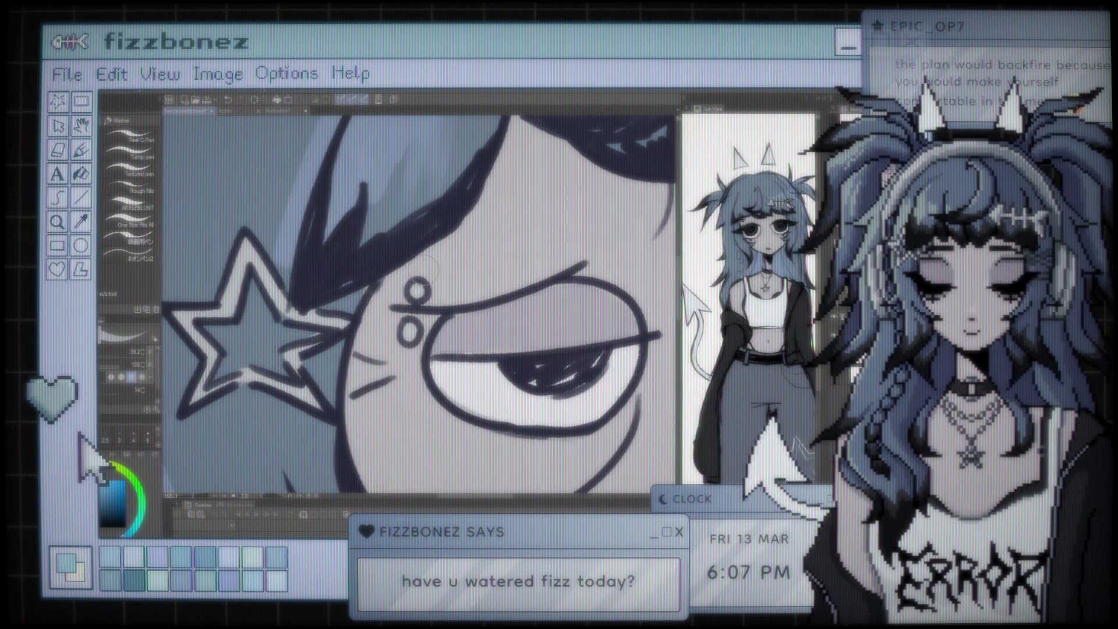
scroll(425, 285, down, 8)
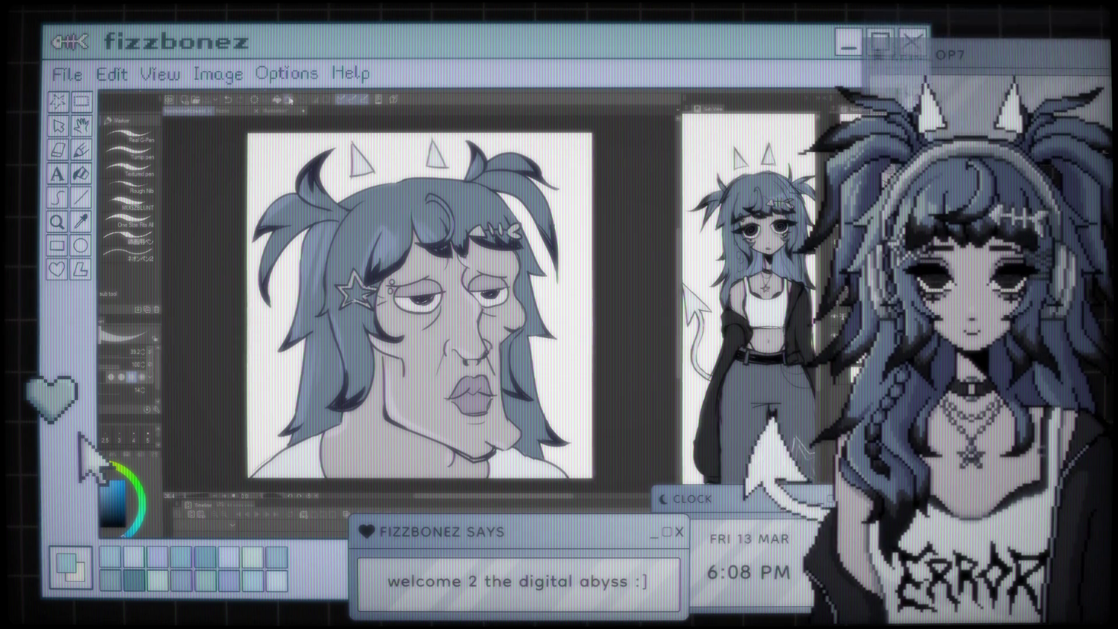
click(293, 115)
Zoom in and draw inner-ear lines in both ears, reshaping with liquify and eraser
key(ctrl+plus)
key(ctrl+minus)
key(ctrl+plus)
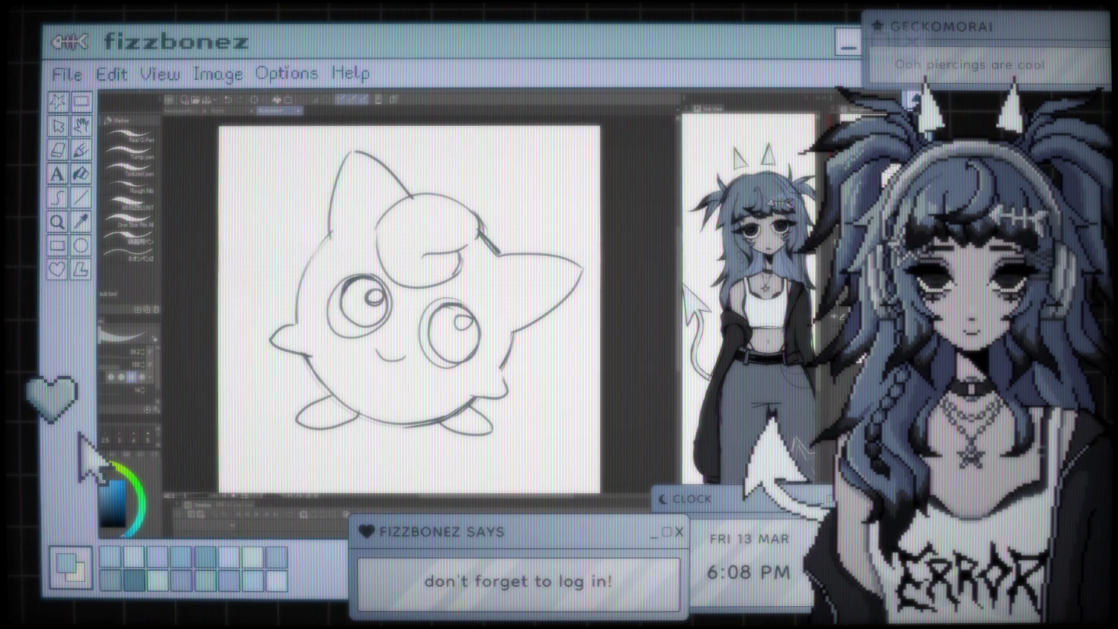
key(b)
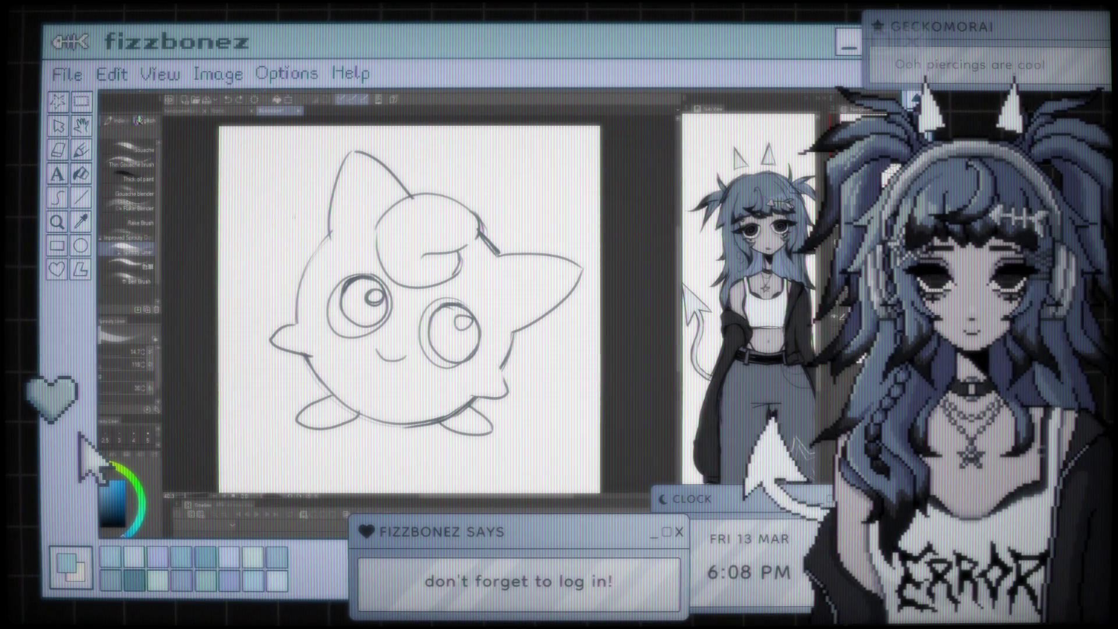
key(i)
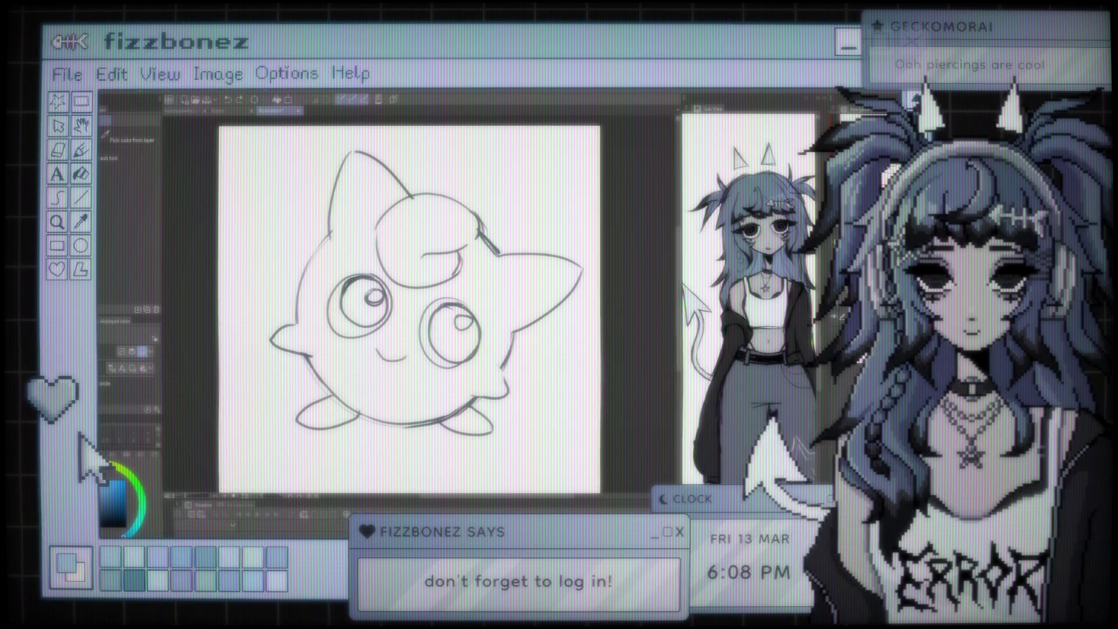
key(b)
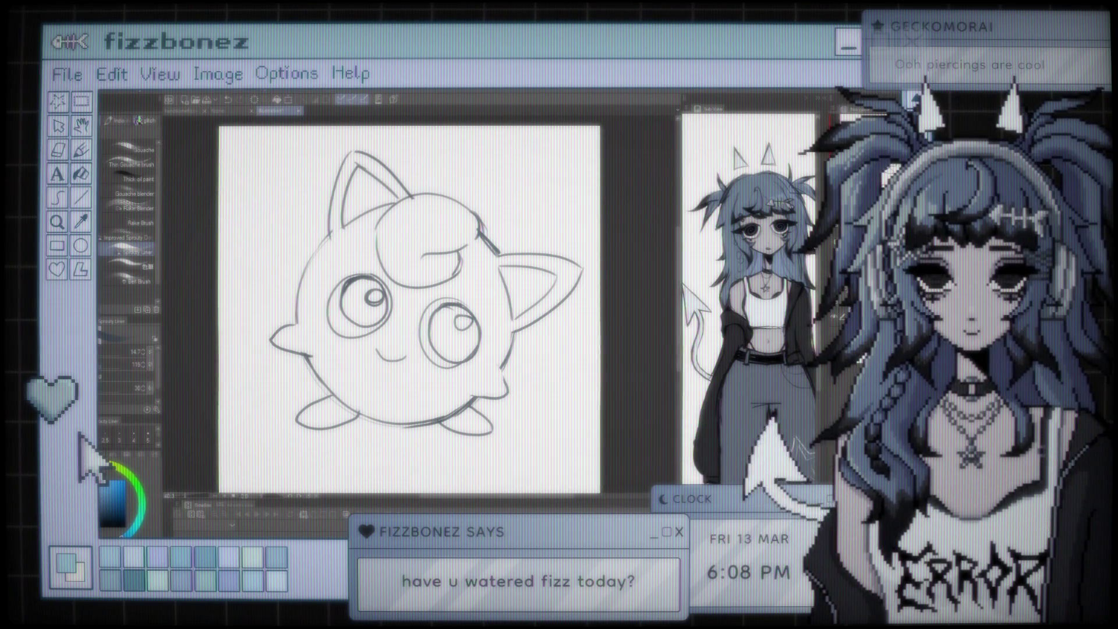
key(j)
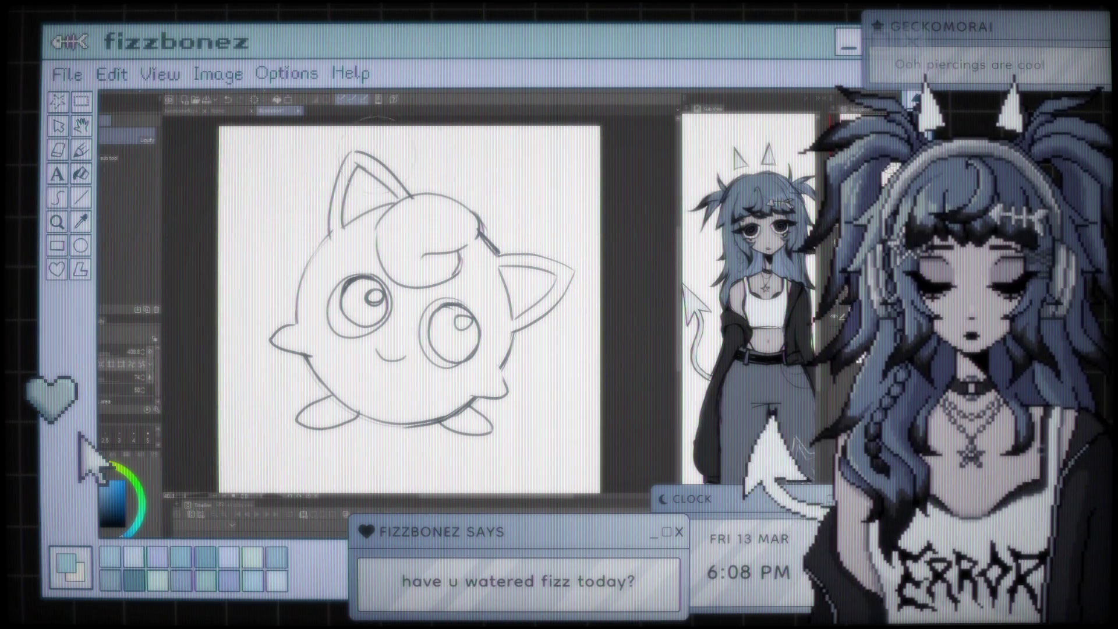
key(b)
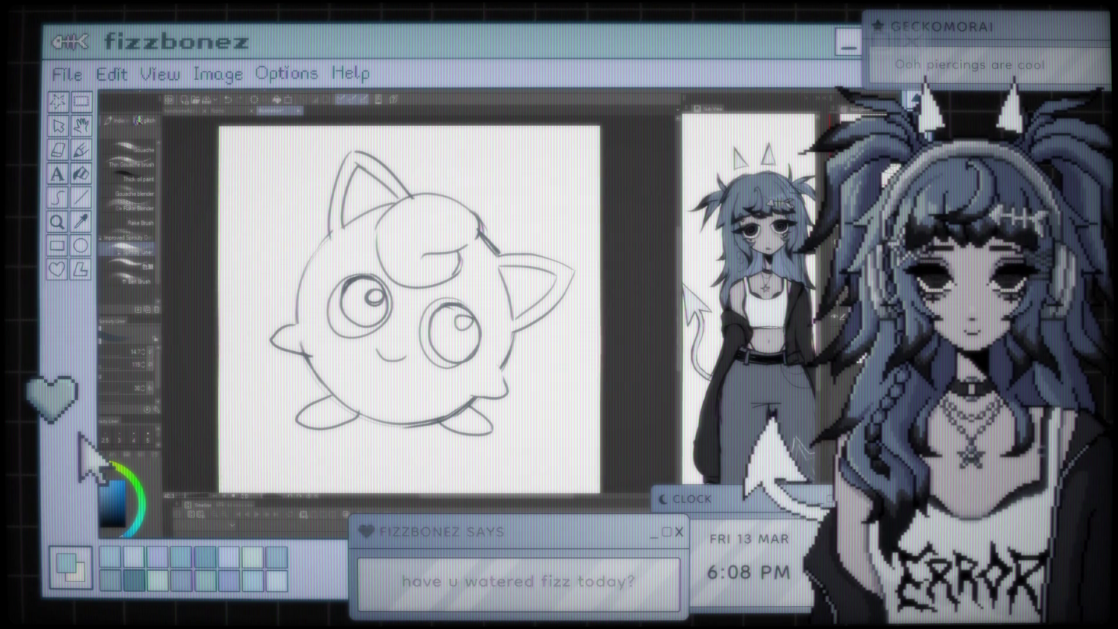
key(e)
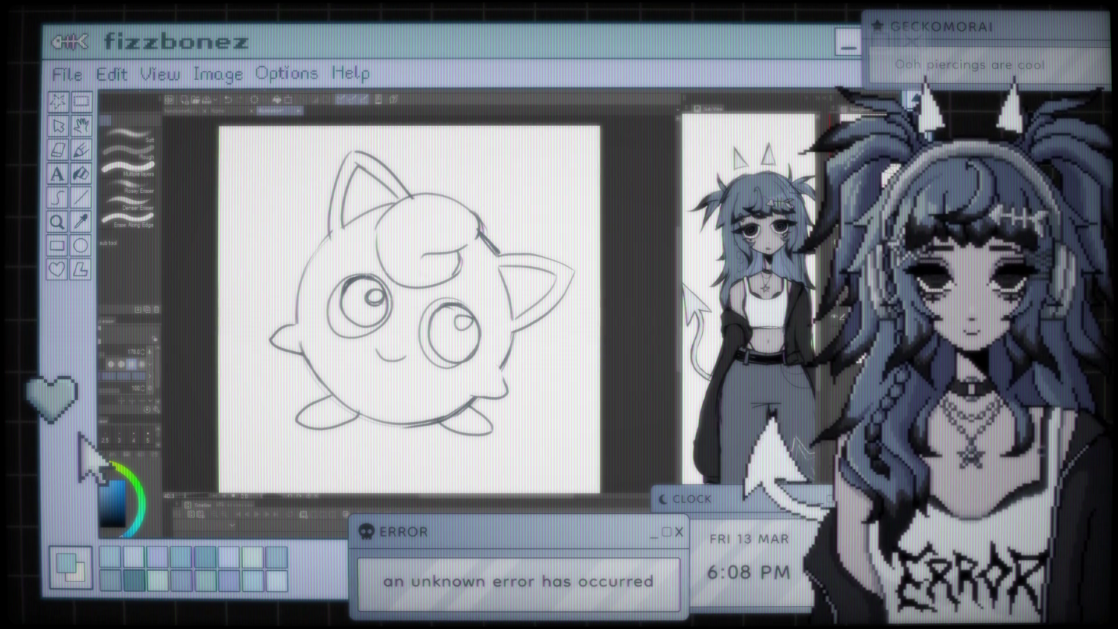
key(b)
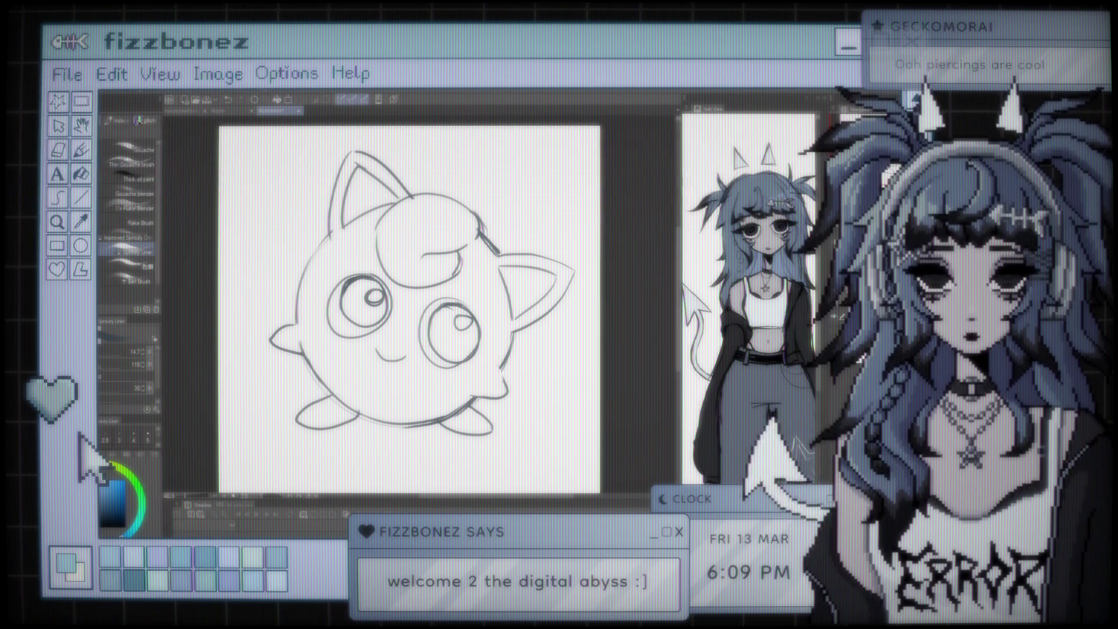
click(187, 114)
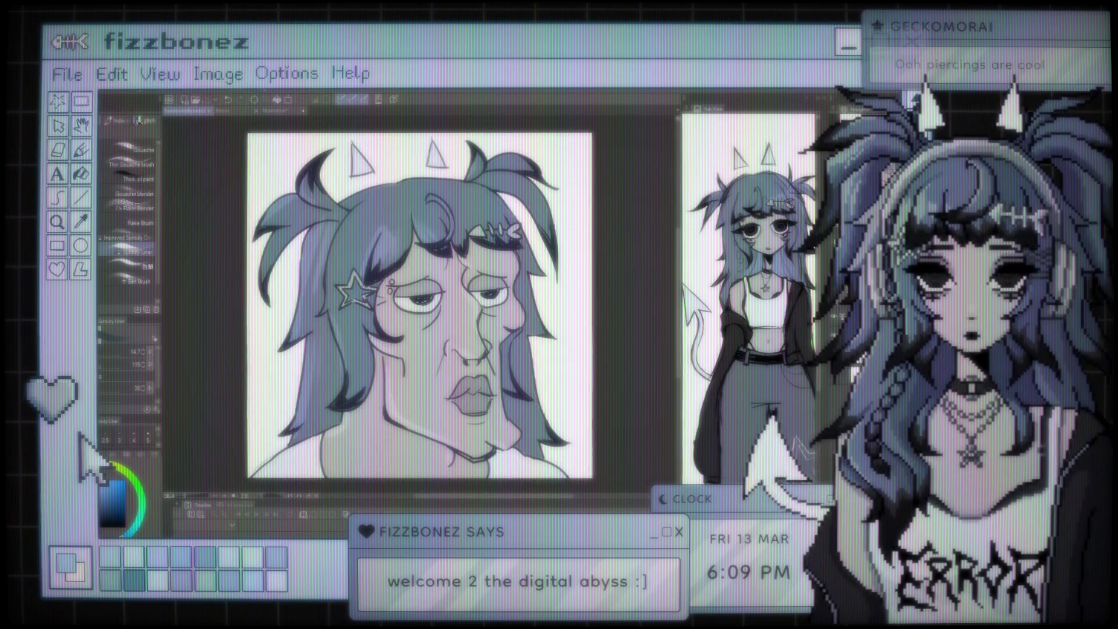
scroll(347, 212, up, 1)
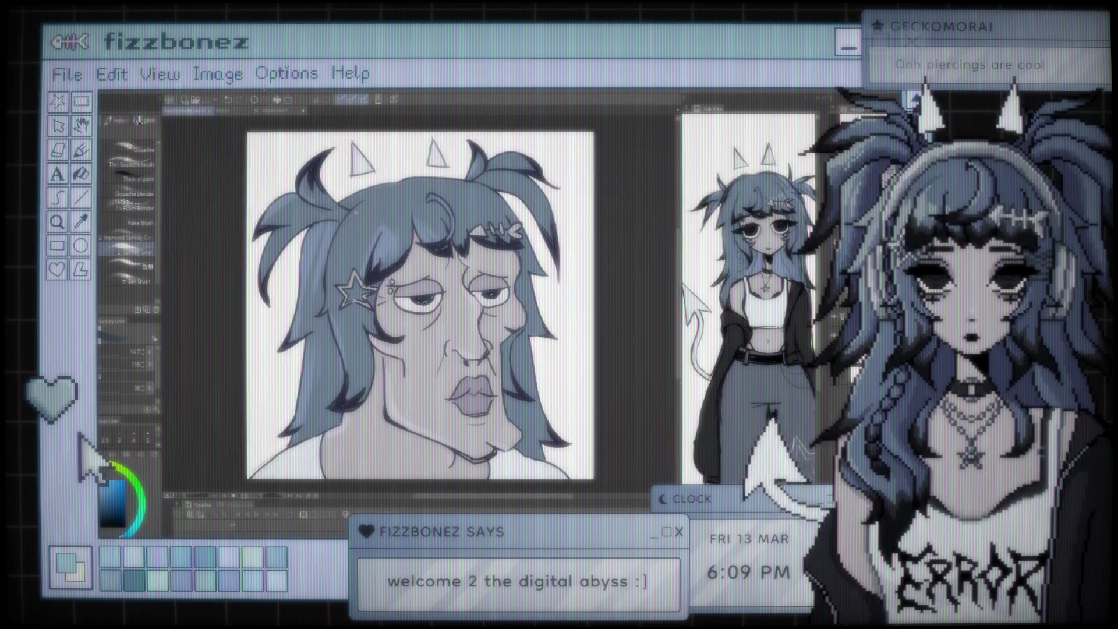
mouse_move(625, 276)
mouse_down()
mouse_move(616, 267)
mouse_move(641, 267)
mouse_up()
scroll(627, 273, down, 1)
scroll(626, 274, up, 2)
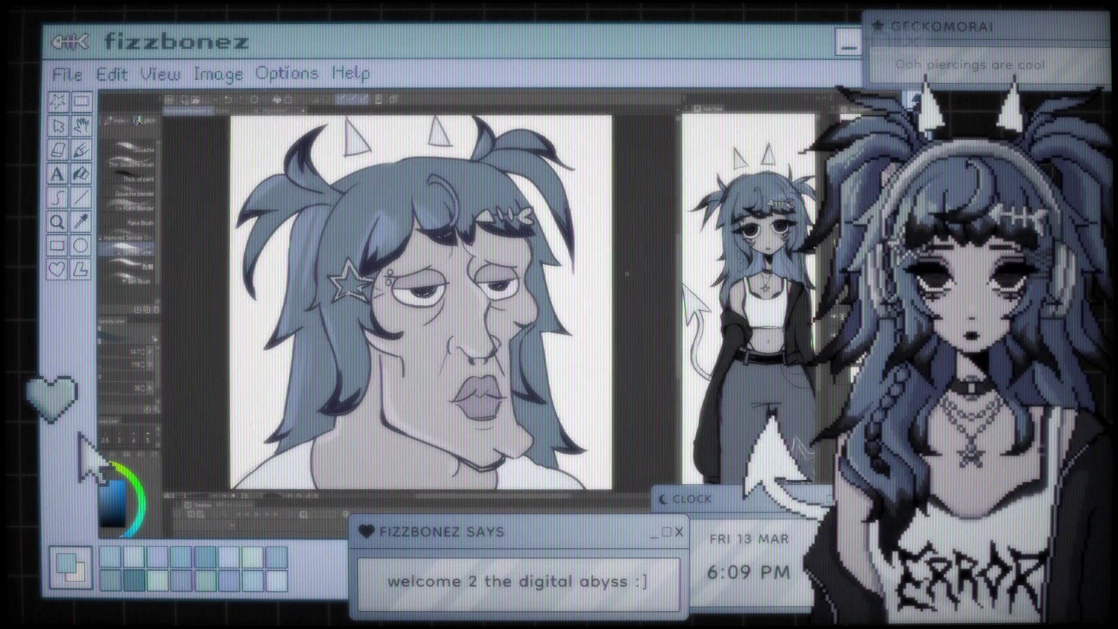
scroll(626, 274, down, 1)
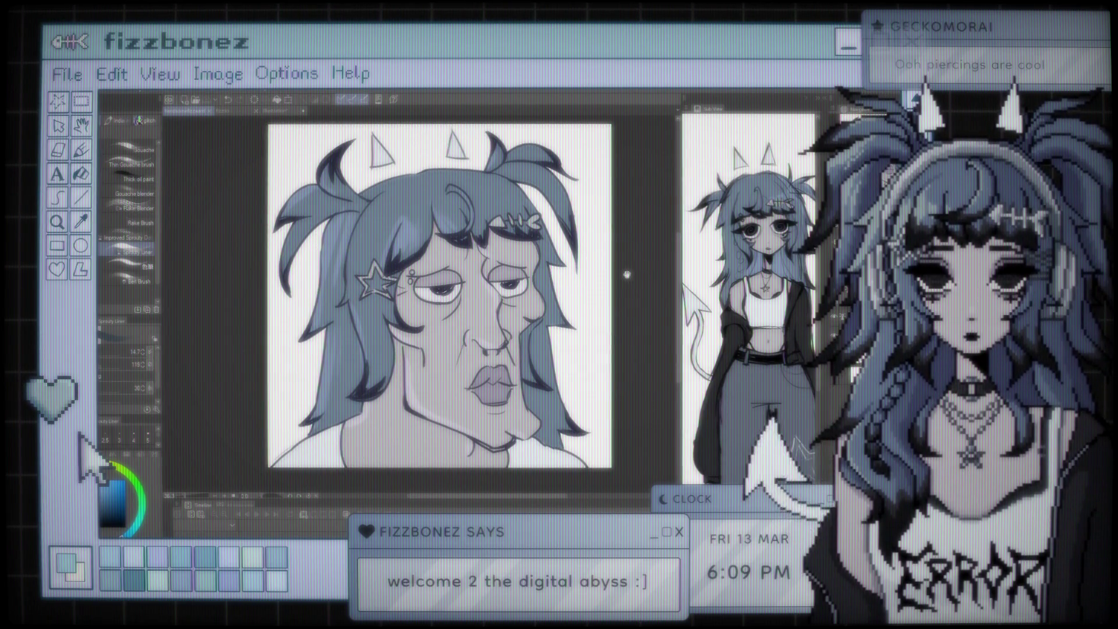
drag(625, 274, 612, 290)
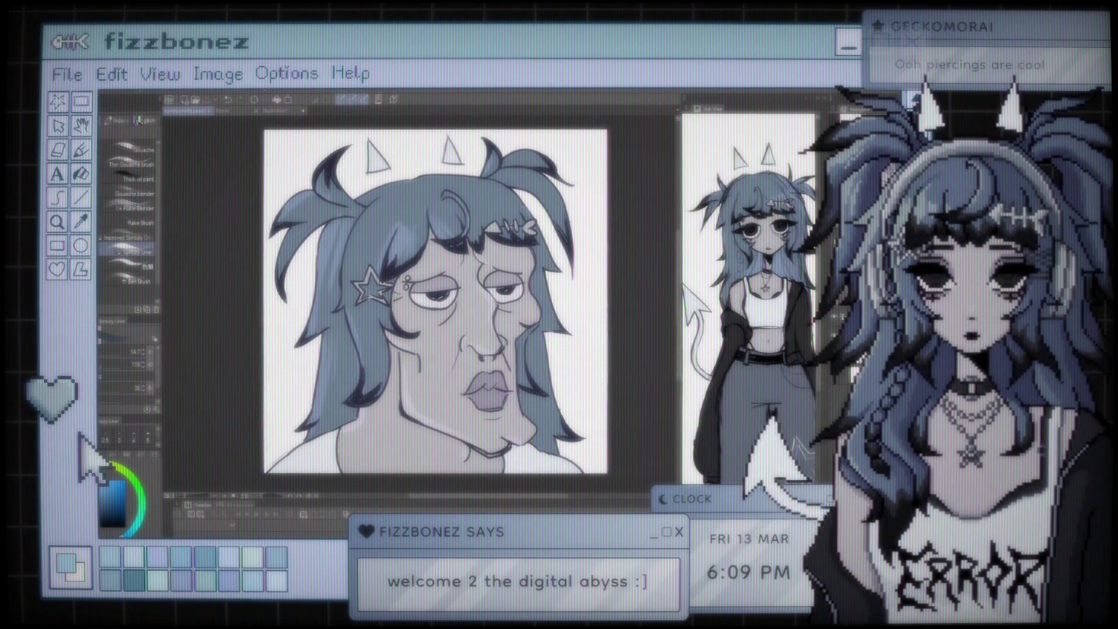
click(274, 116)
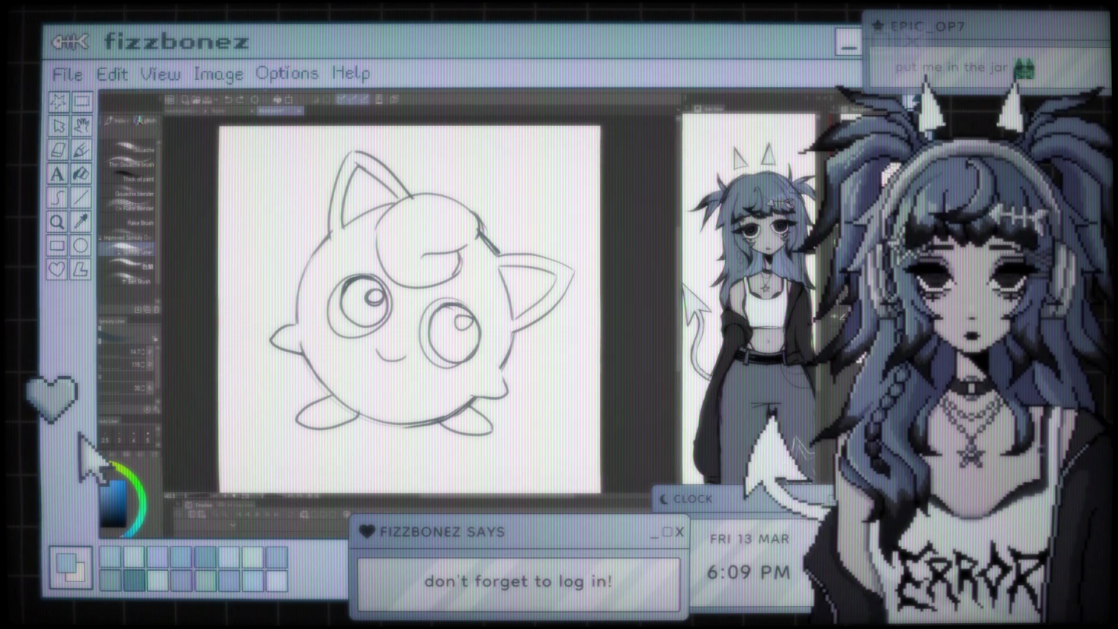
Select the left eye, move it up-left and enlarge it toward the bottom-left
key(e)
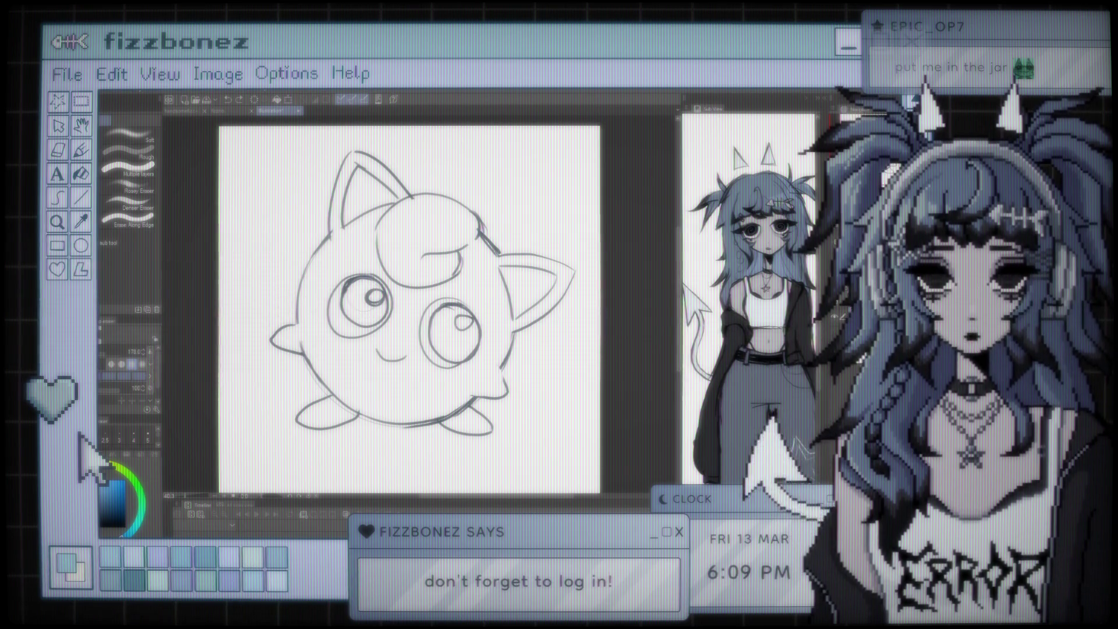
key(m)
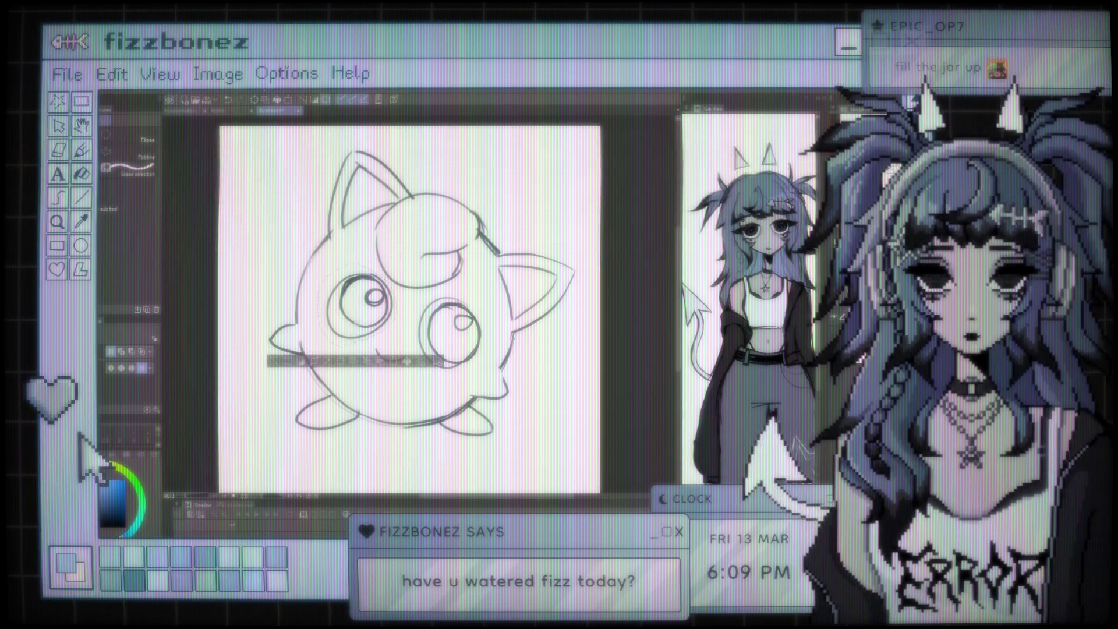
key(ctrl+t)
drag(373, 312, 367, 307)
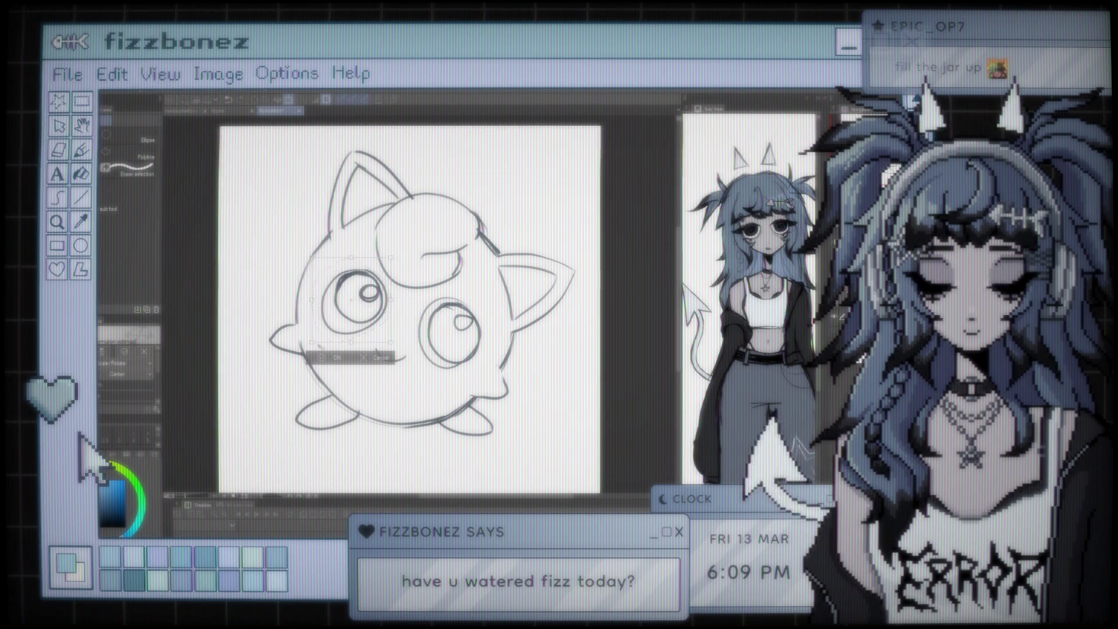
drag(312, 342, 303, 352)
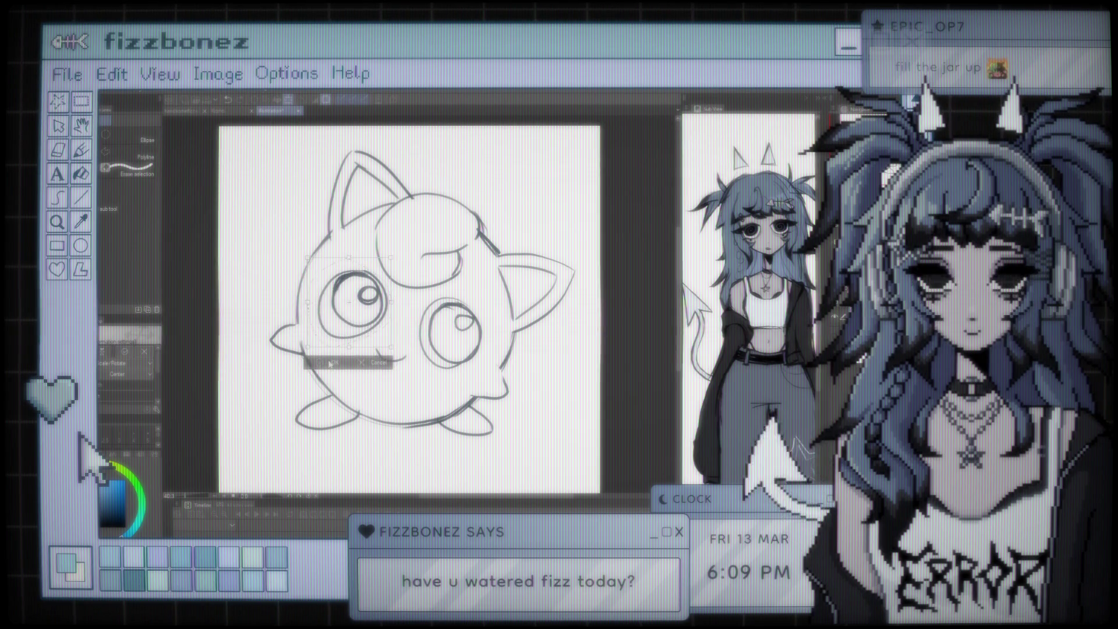
key(Return)
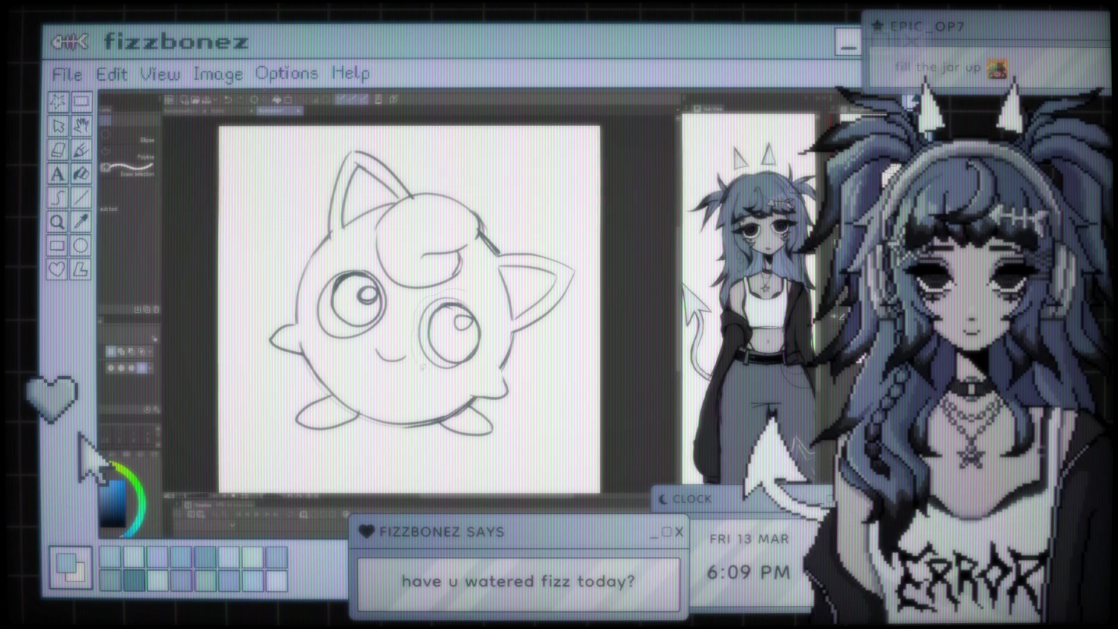
Enlarge the right eye toward the lower right and confirm the transform
key(ctrl+t)
drag(489, 385, 495, 393)
click(428, 406)
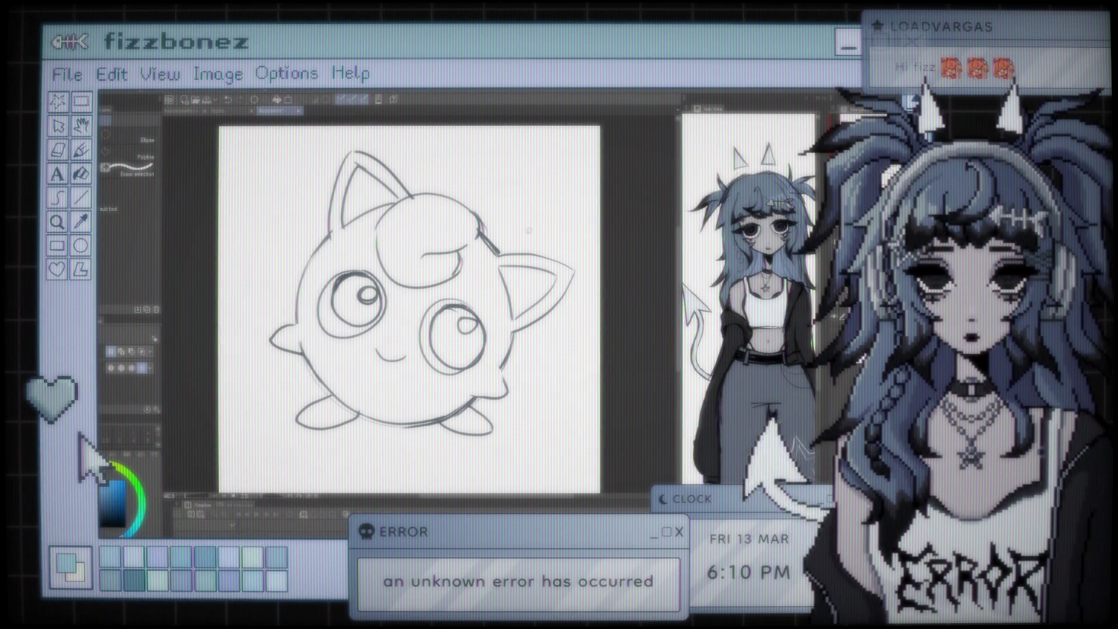
Draw a wavy stroke on the heart bow and undo the stray marks above the head
key(b)
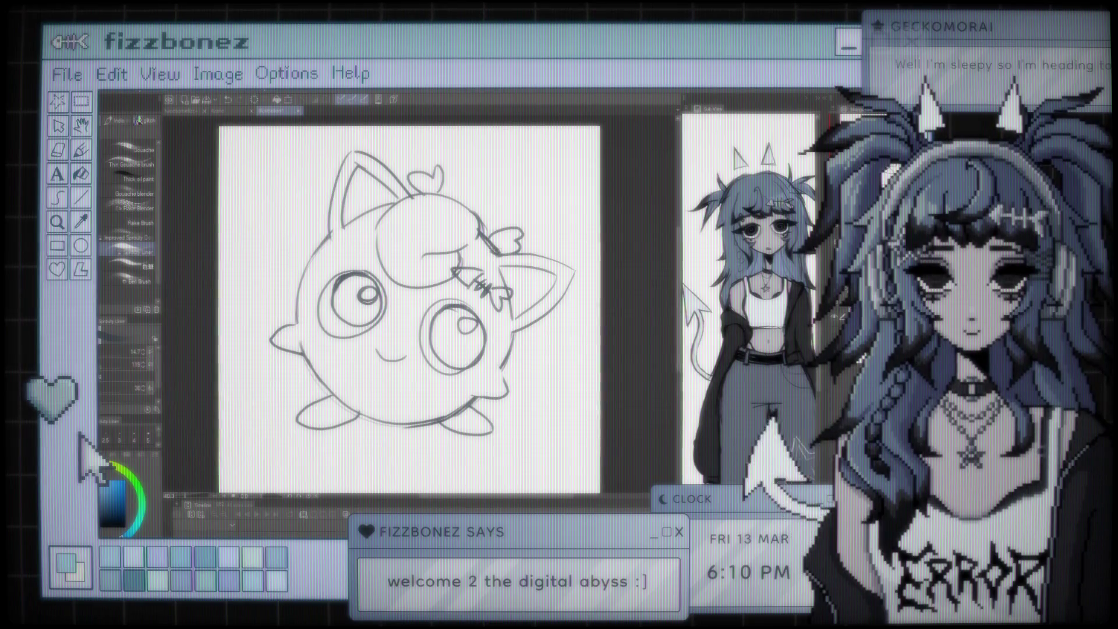
key(ctrl+z)
drag(496, 236, 528, 233)
key(ctrl+z)
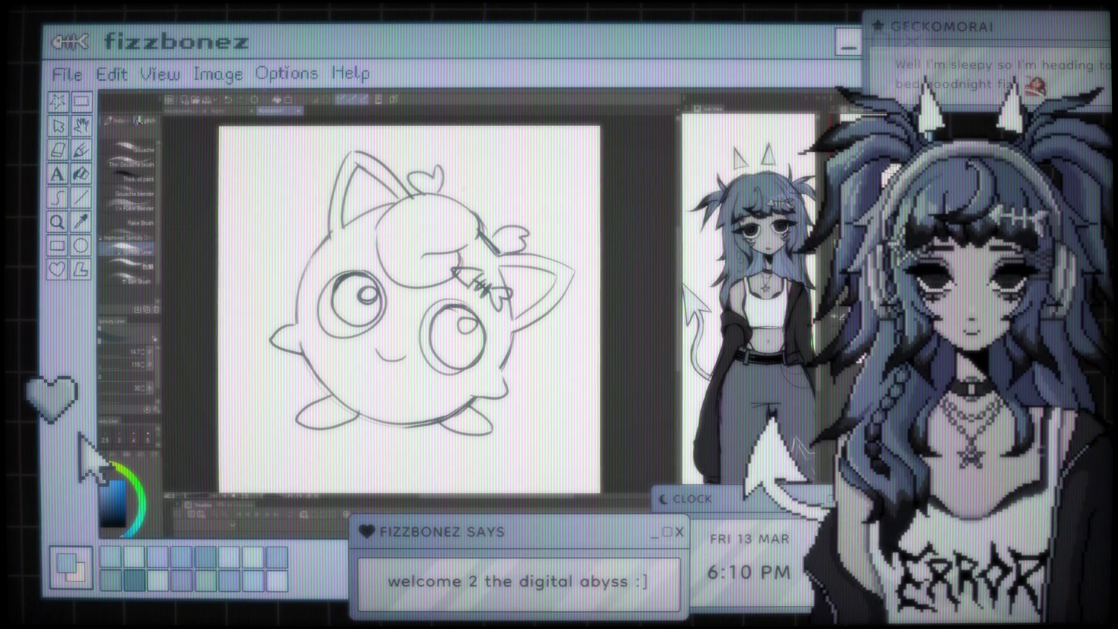
drag(474, 168, 470, 194)
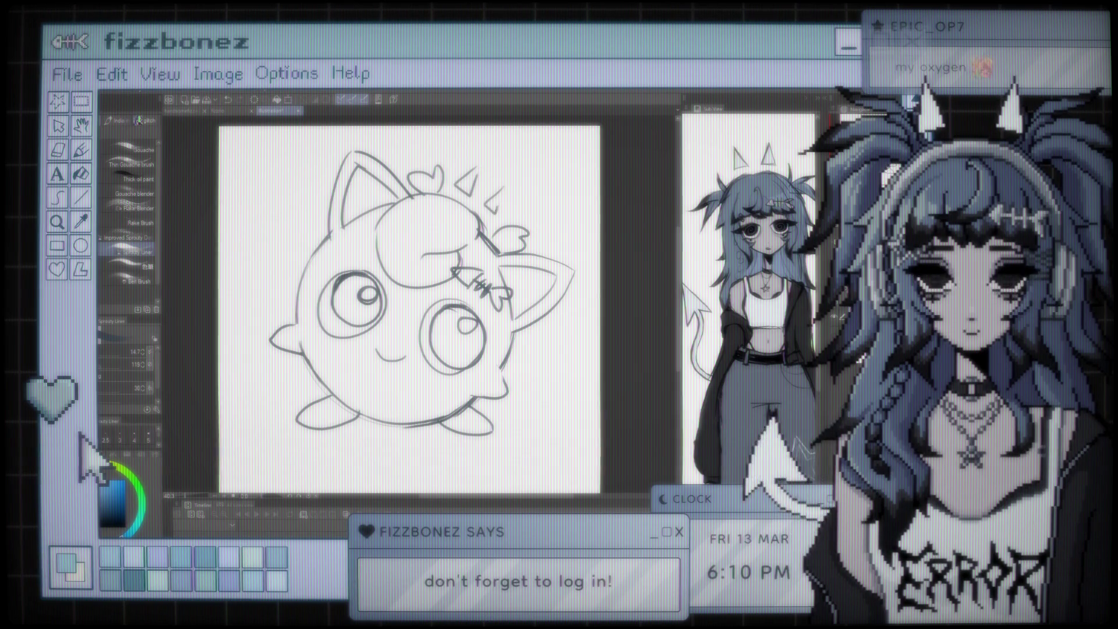
key(ctrl+z)
key(ctrl+z)
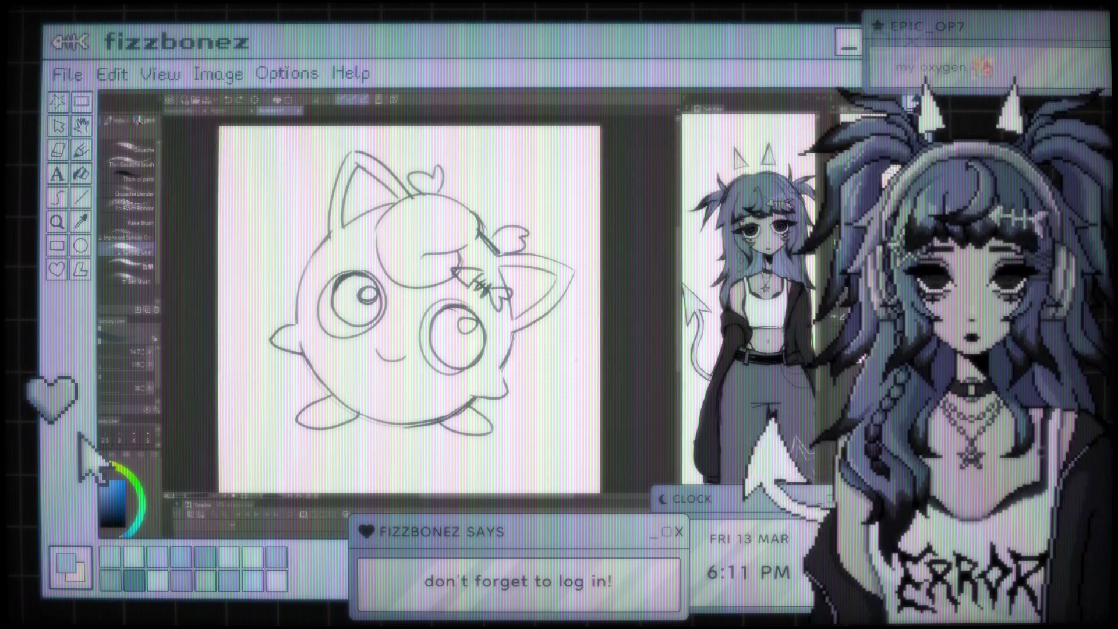
key(ctrl+minus)
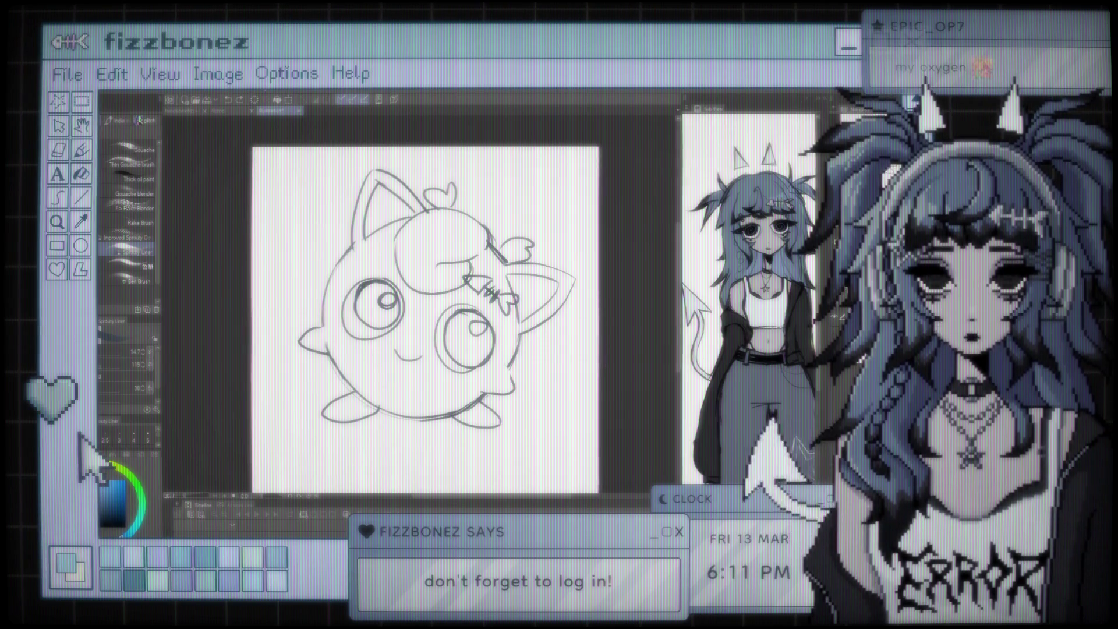
Alternate brush and eraser to tidy the curl, heart bow and fishbone clip lines
key(e)
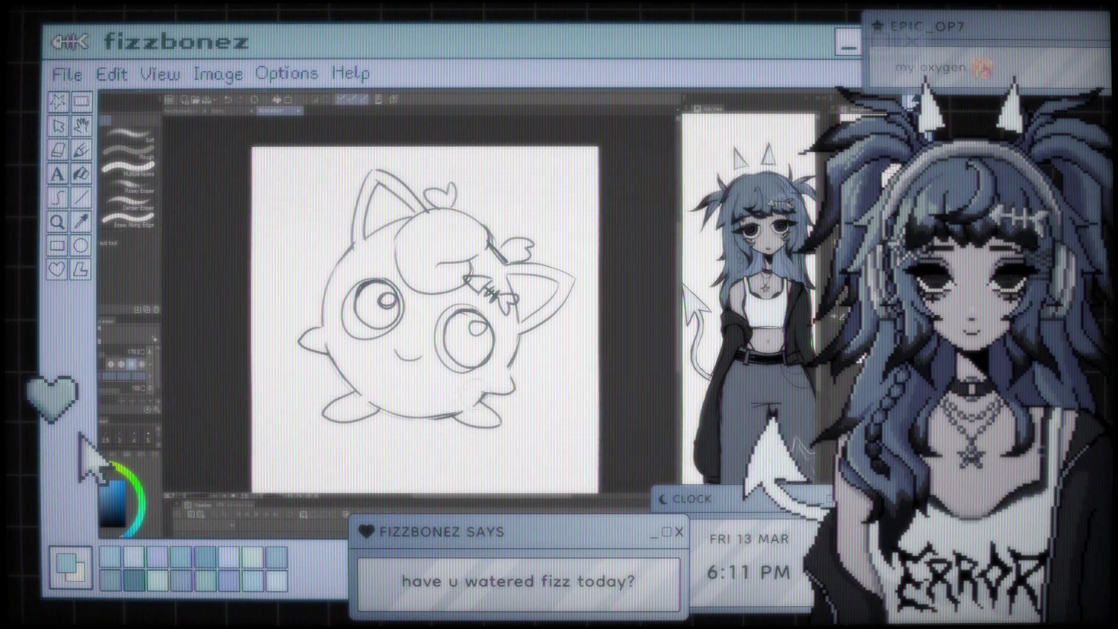
key(b)
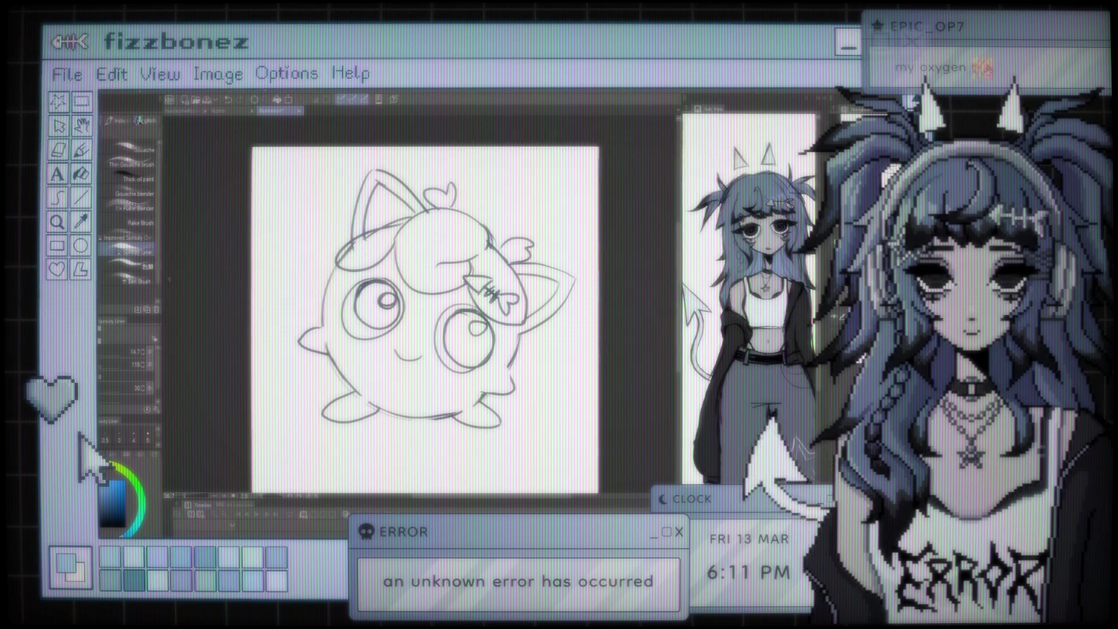
key(e)
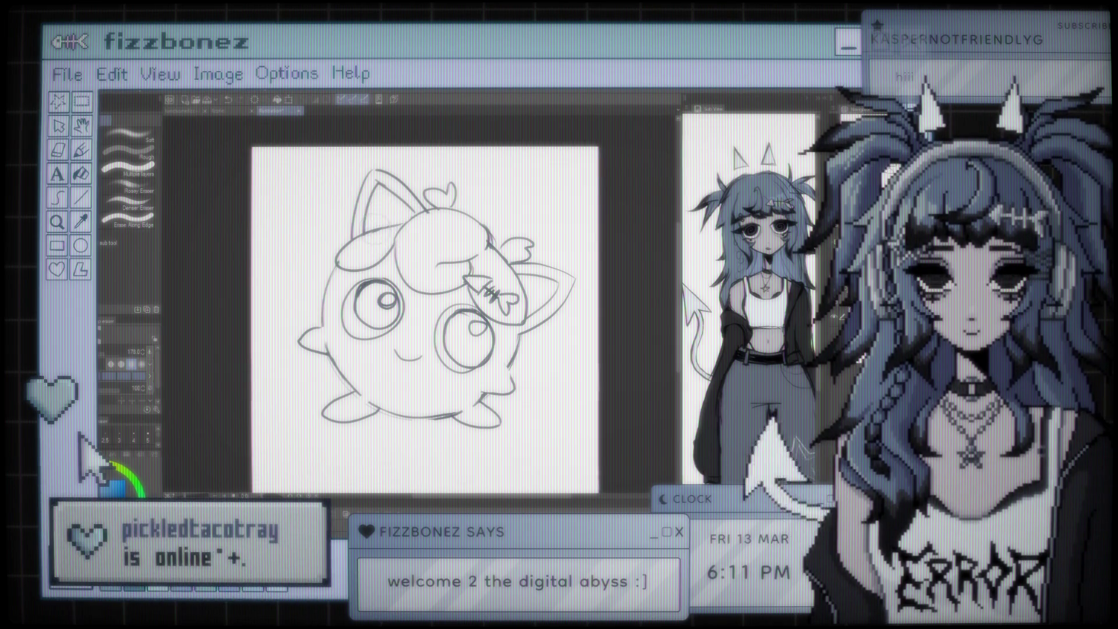
key(b)
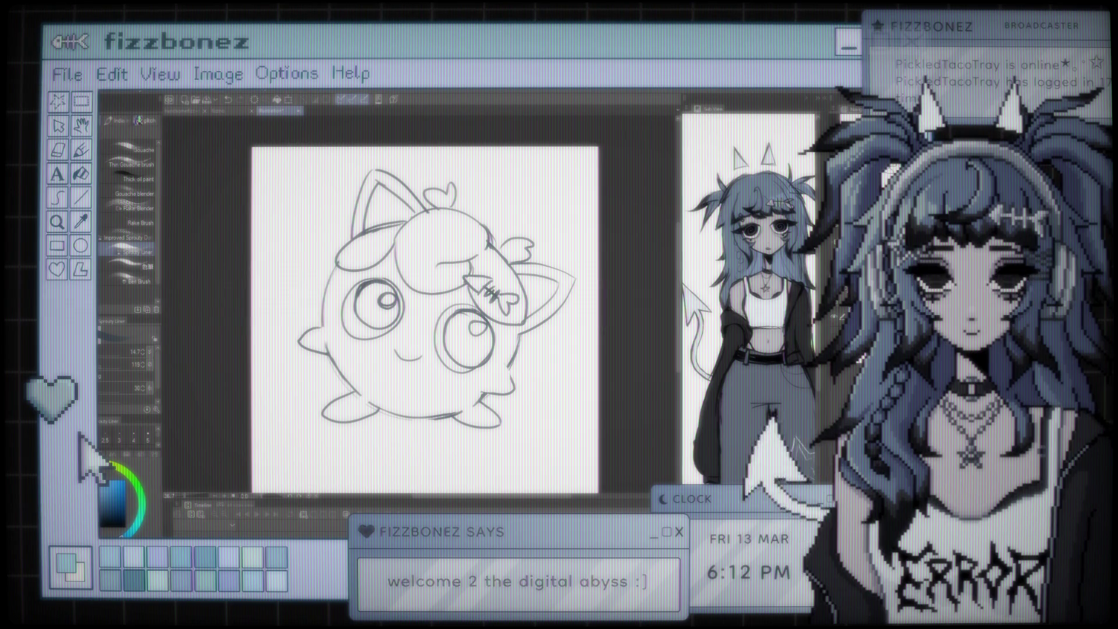
key(e)
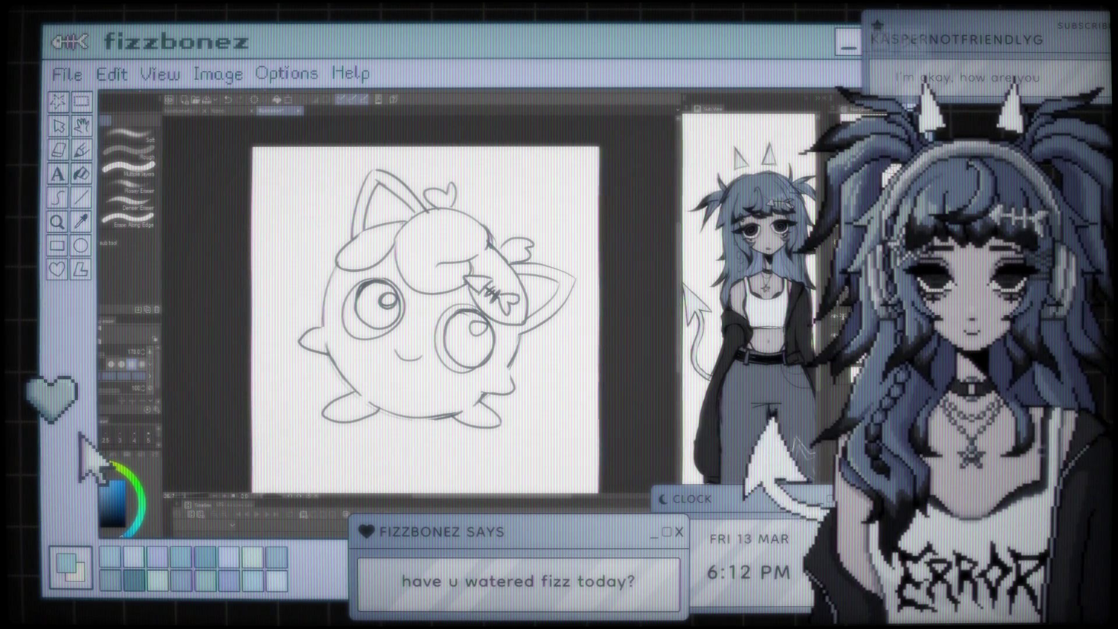
Try bucket-filling the creature blue, undoing both unsuccessful fills
key(g)
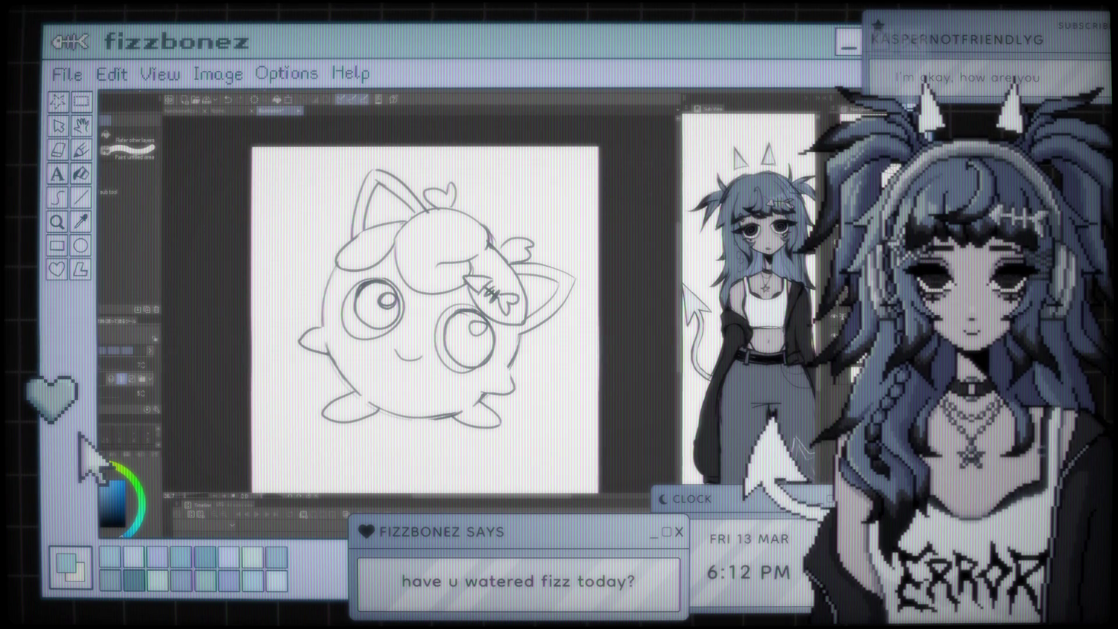
key(i)
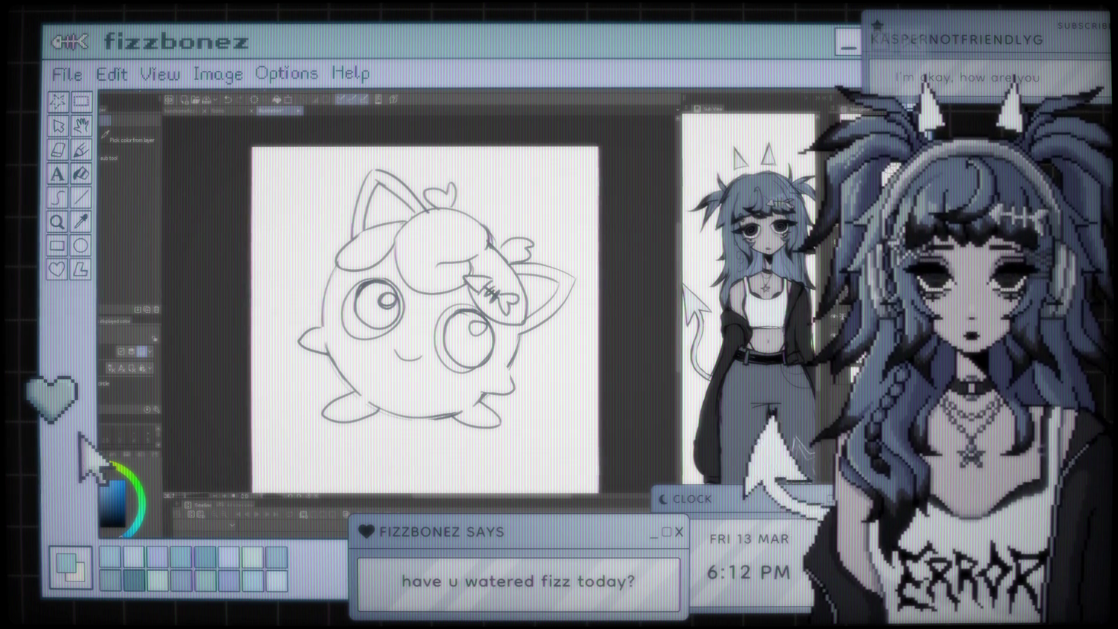
key(g)
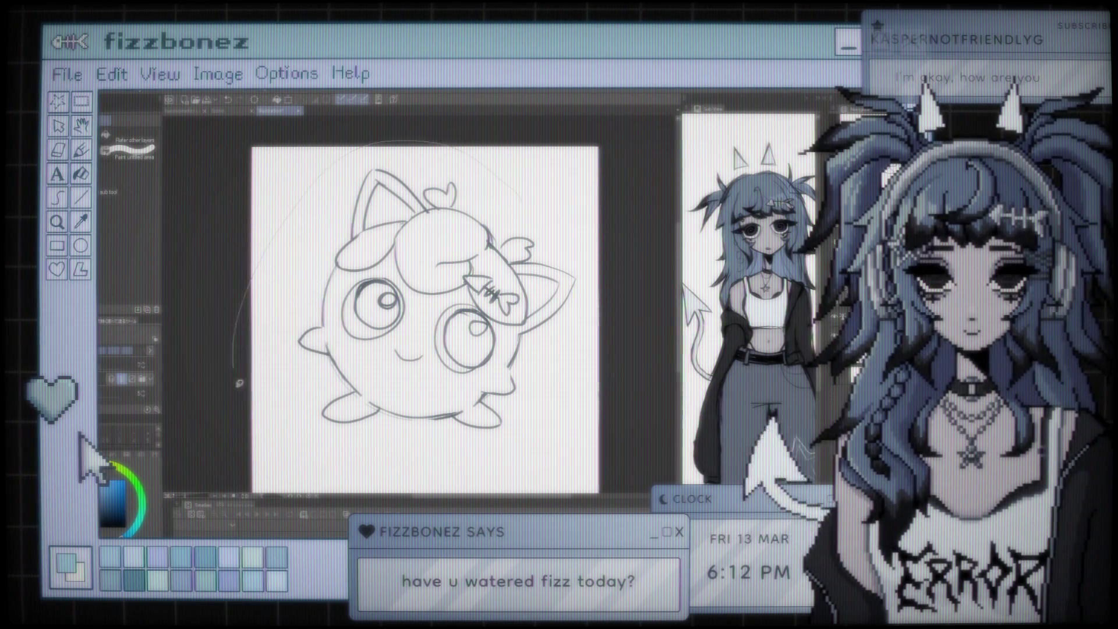
click(515, 205)
key(ctrl+z)
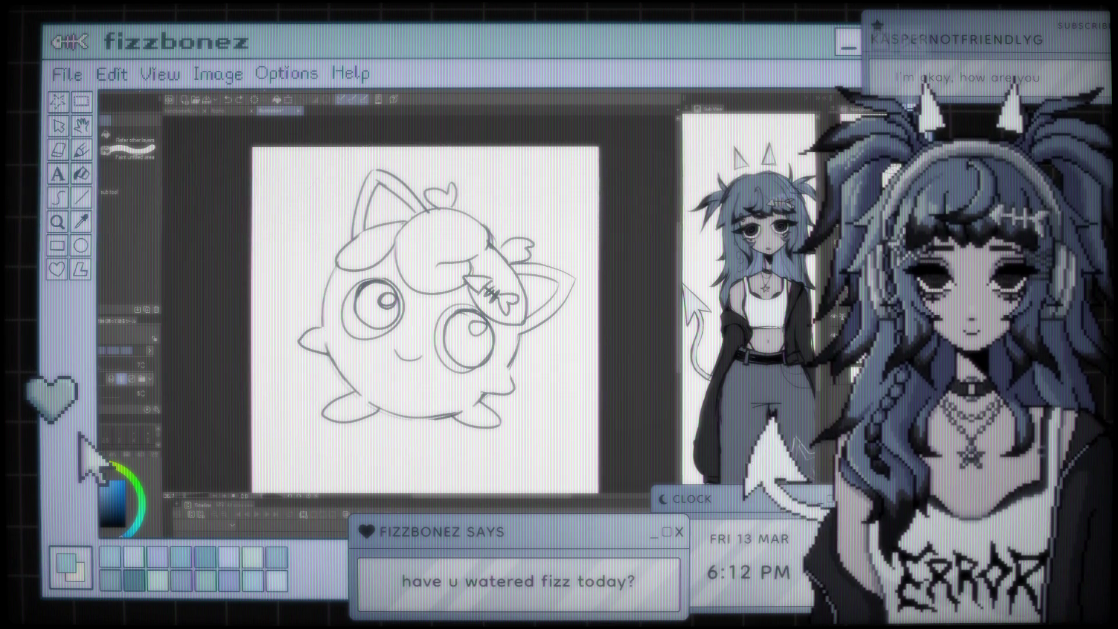
key(i)
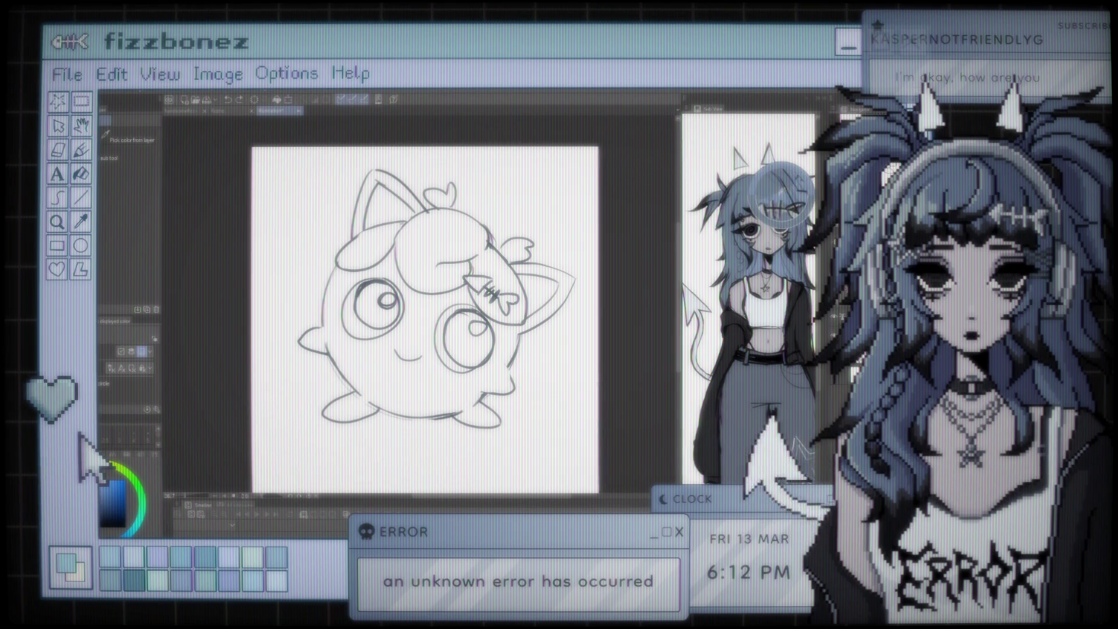
key(g)
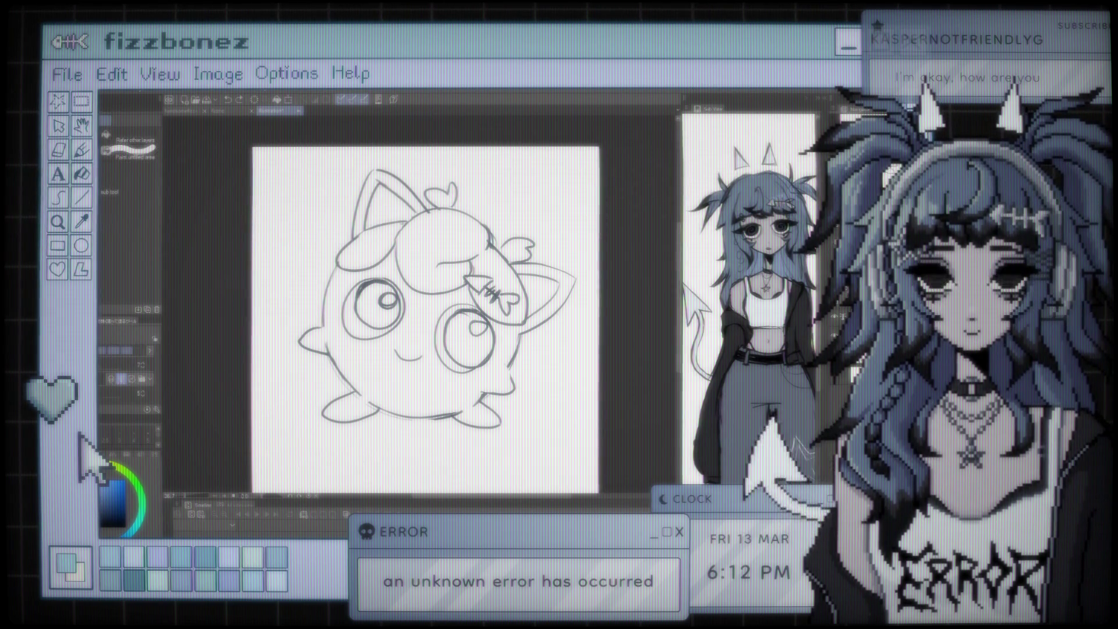
click(408, 350)
key(ctrl+z)
Enclose the whole creature with a close-and-fill lasso in blue, undoing an accidental layer shift
drag(500, 167, 506, 170)
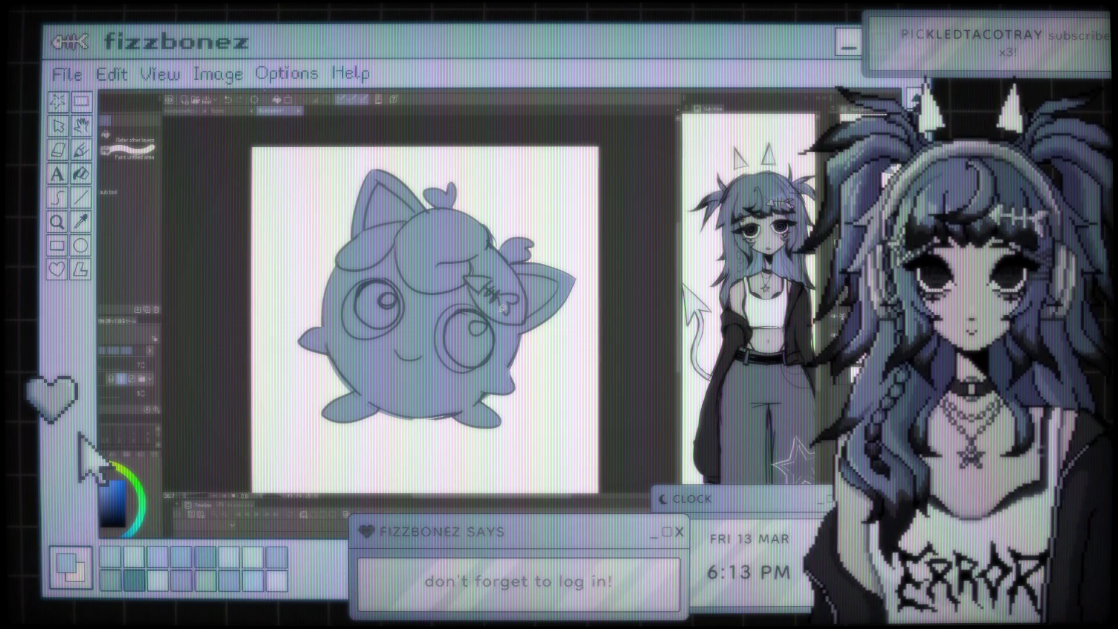
mouse_move(499, 311)
mouse_down()
mouse_move(401, 267)
mouse_move(407, 291)
mouse_up()
key(k)
key(ctrl+z)
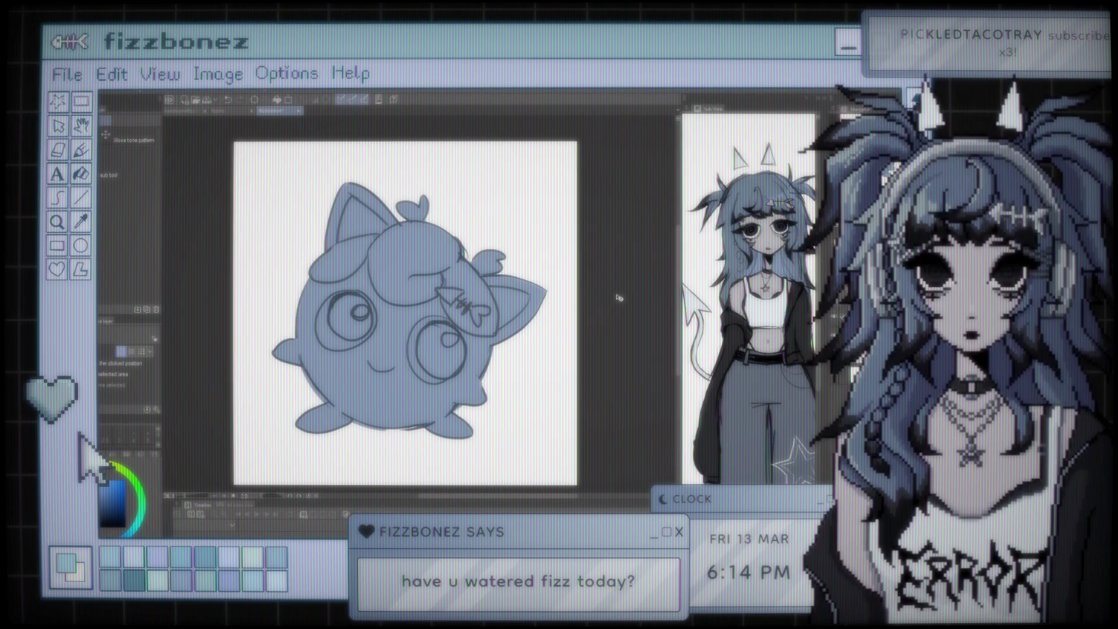
Sample a dark colour from the reference and pen-shade the forehead curl and fishbone clip
key(i)
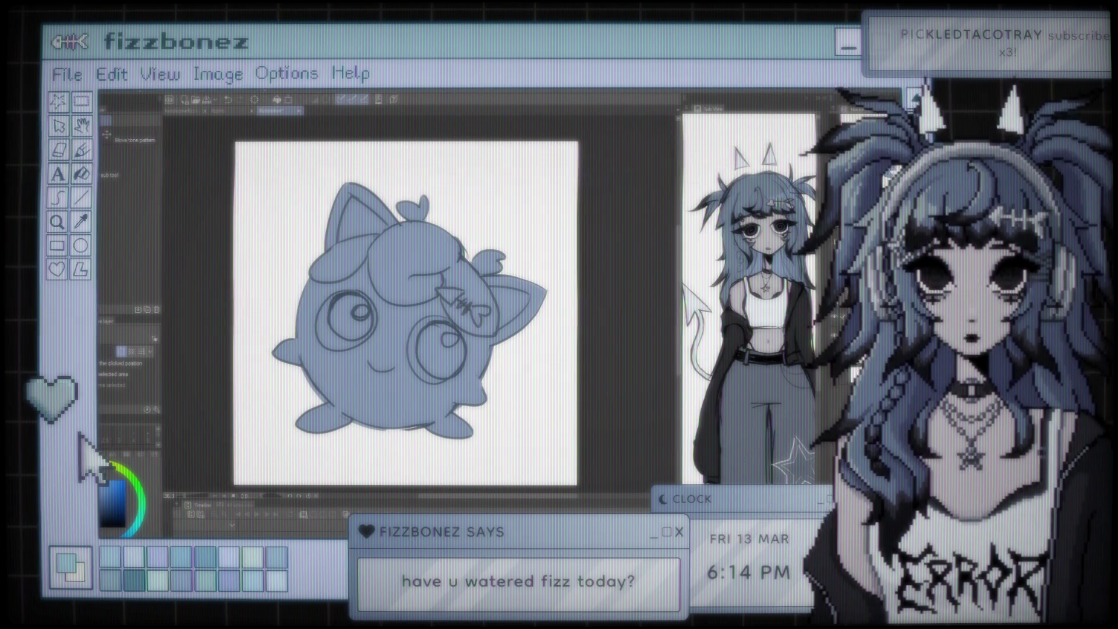
click(738, 186)
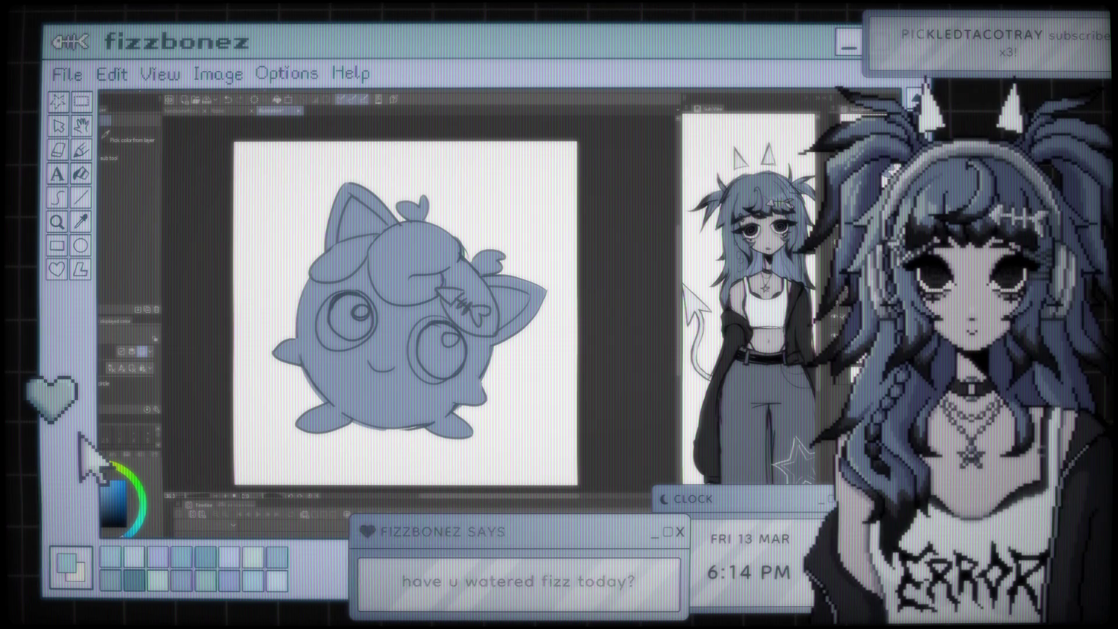
key(p)
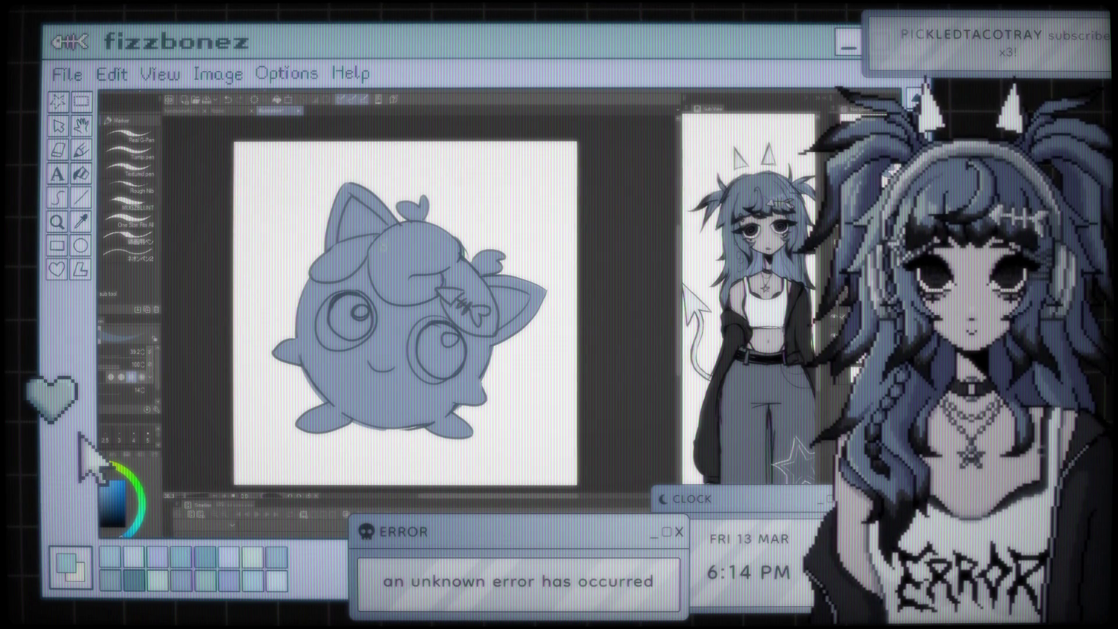
mouse_move(425, 245)
mouse_down()
mouse_move(387, 256)
mouse_move(428, 273)
mouse_move(439, 251)
mouse_move(422, 230)
mouse_up()
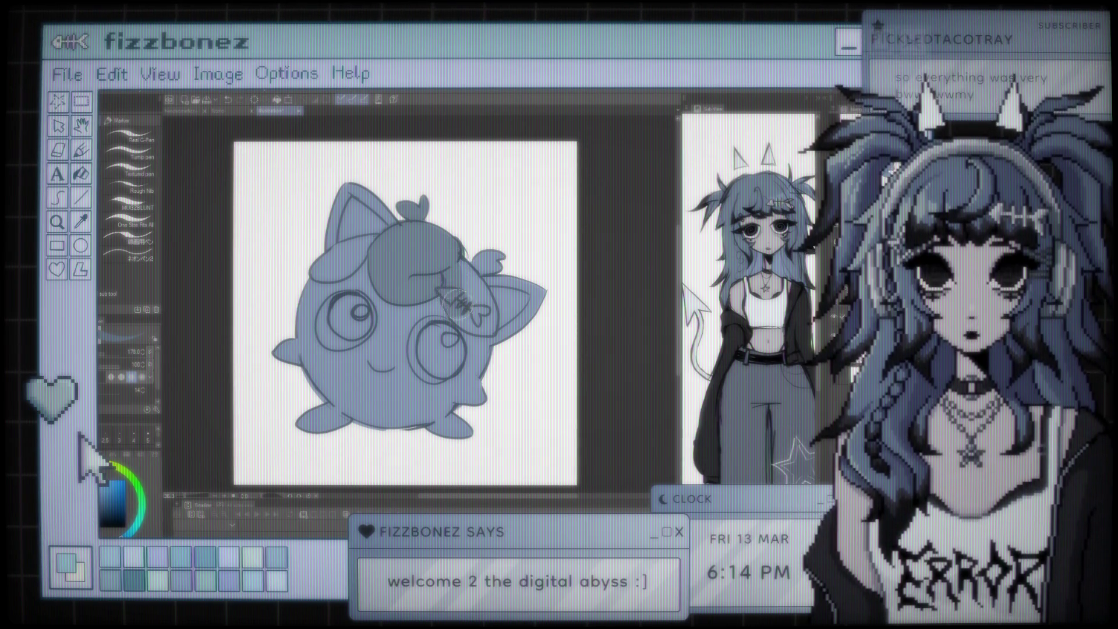
drag(466, 314, 486, 321)
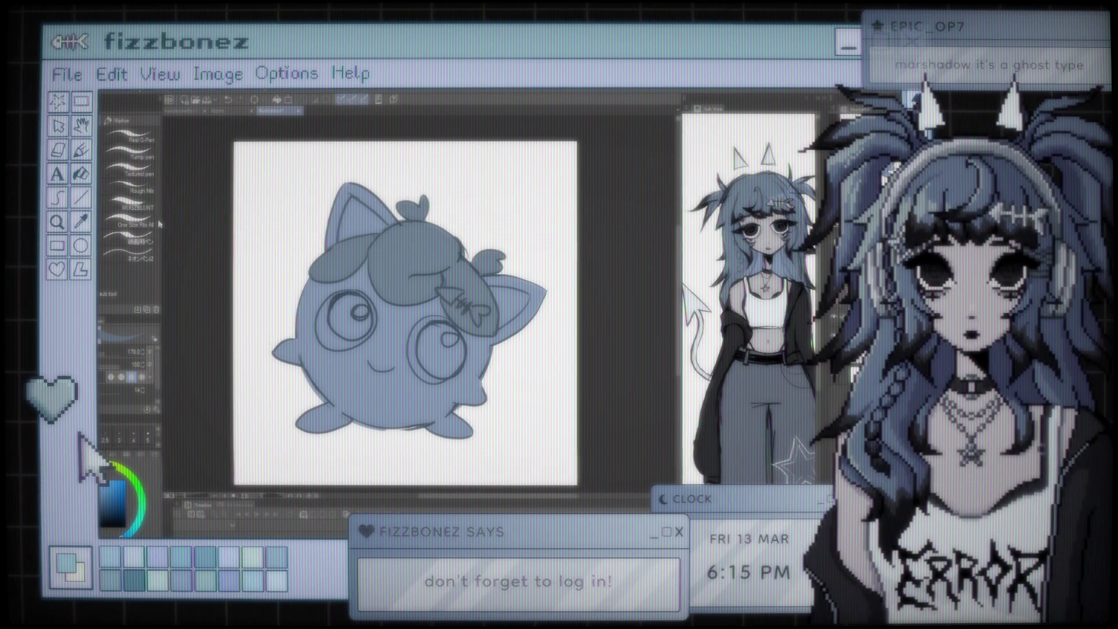
key(b)
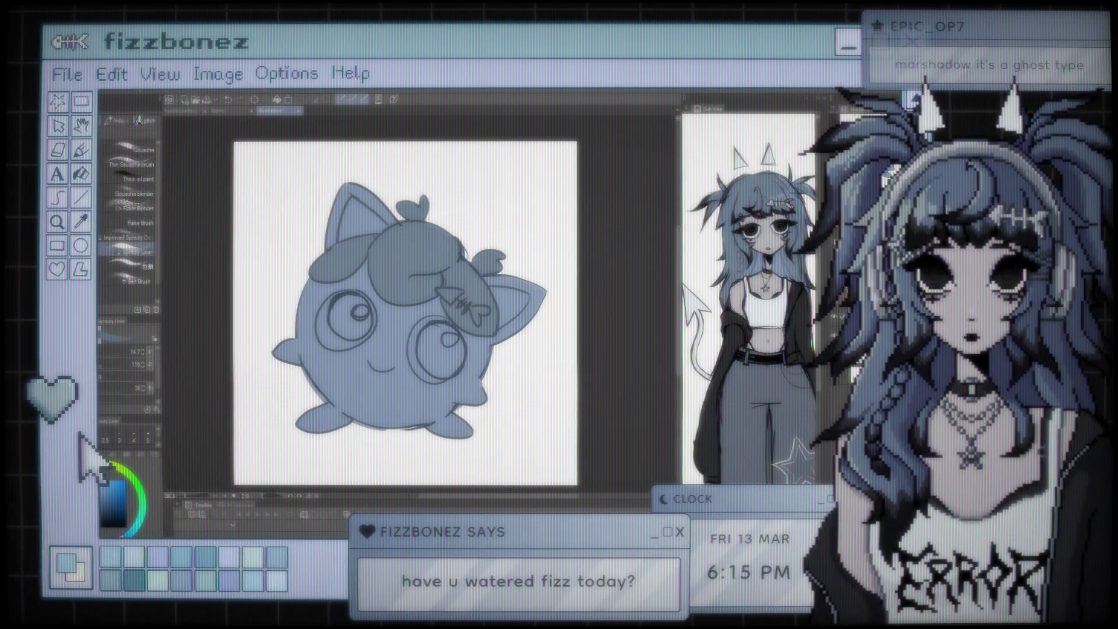
key(p)
key(p)
key(p)
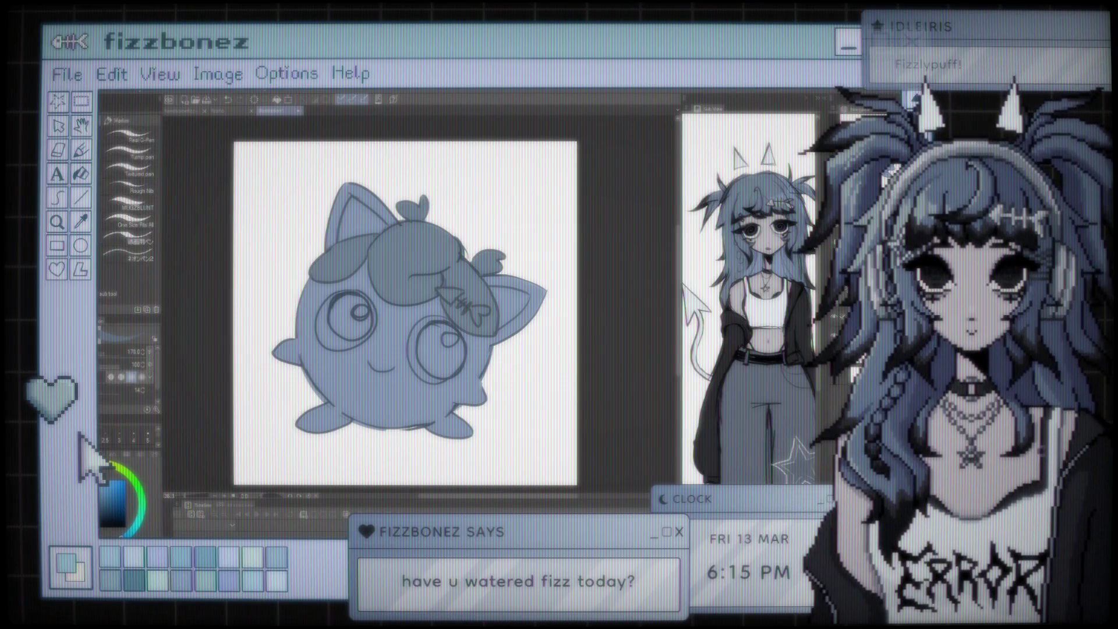
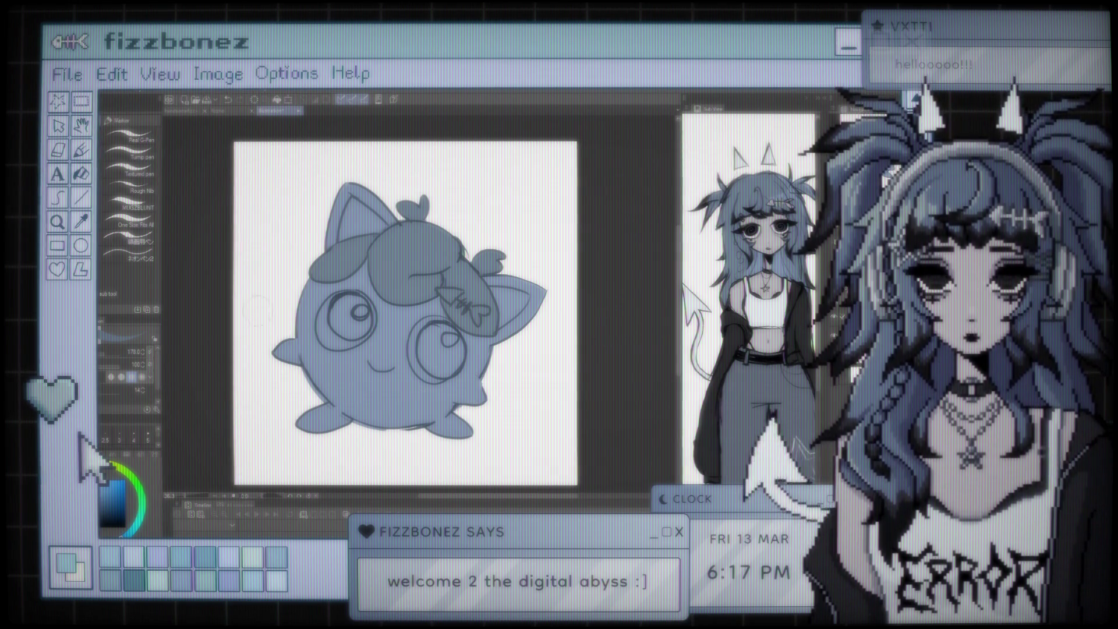
Sample the dark line colour with the eyedropper (I), then return to the pen sub-tools
key(i)
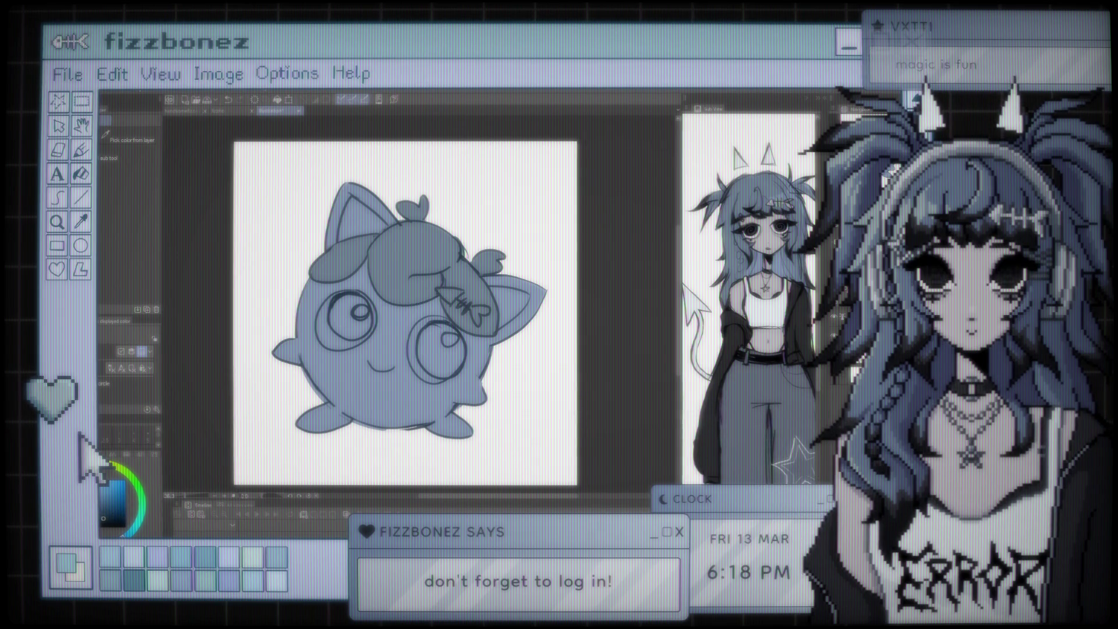
key(b)
key(p)
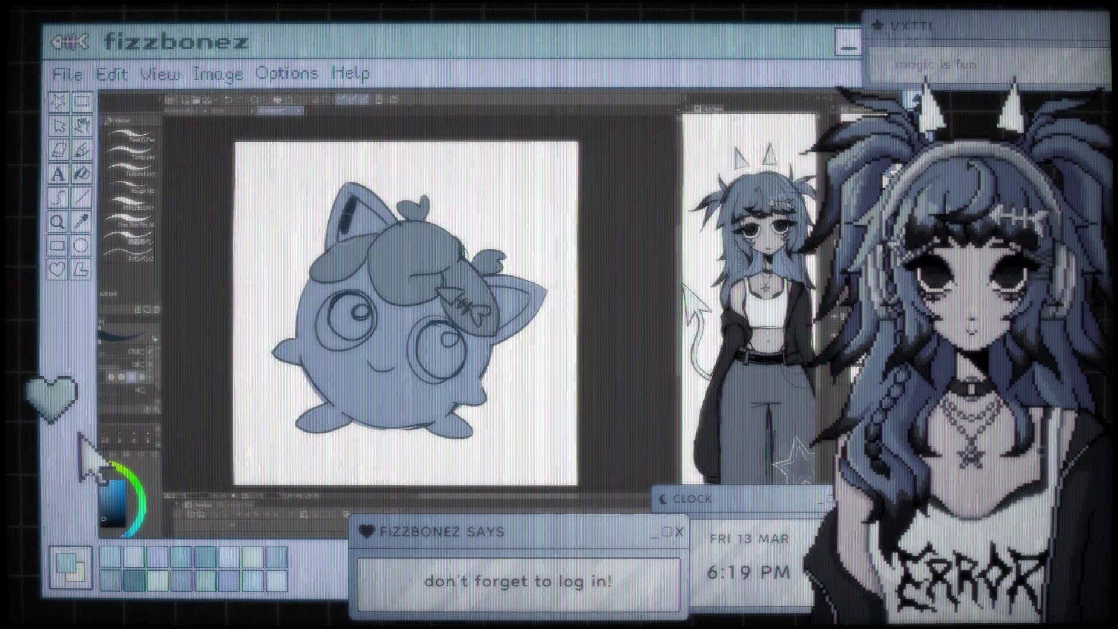
Paint the inner areas of the left ear, then the right ear, dark with the G-Pen
mouse_move(344, 244)
mouse_down()
mouse_move(382, 224)
mouse_move(373, 230)
mouse_up()
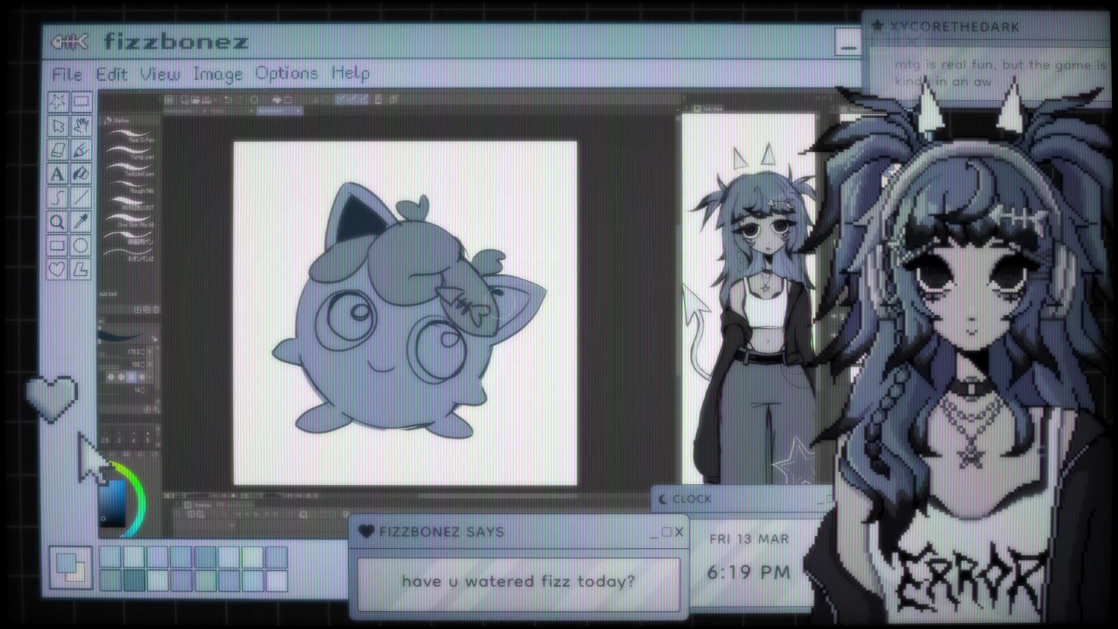
mouse_move(507, 317)
mouse_down()
mouse_move(524, 302)
mouse_move(515, 298)
mouse_up()
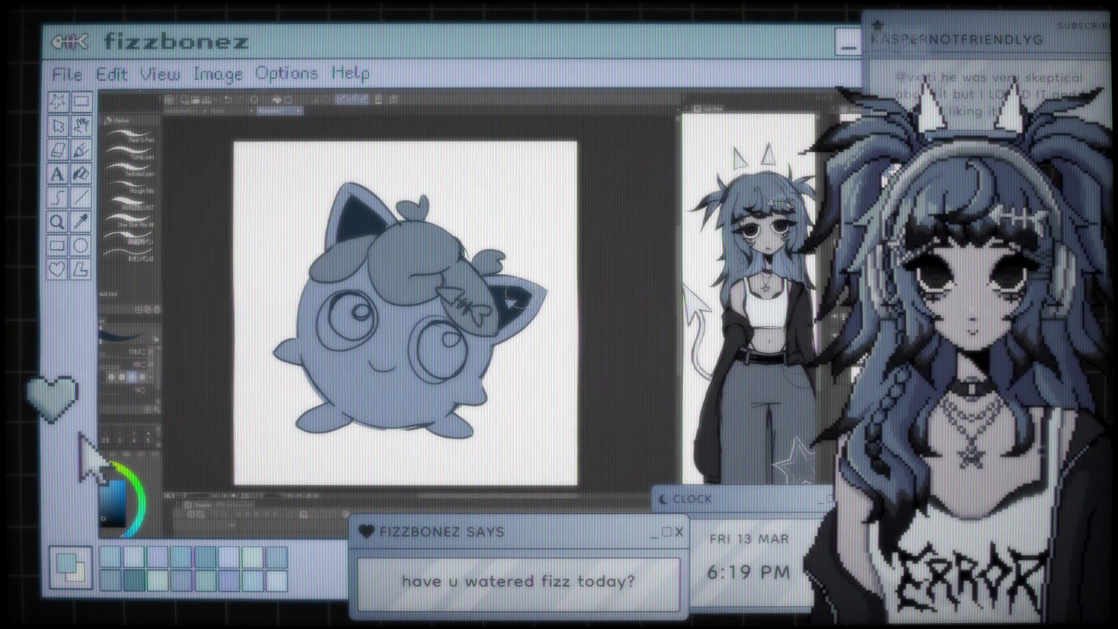
drag(513, 305, 508, 302)
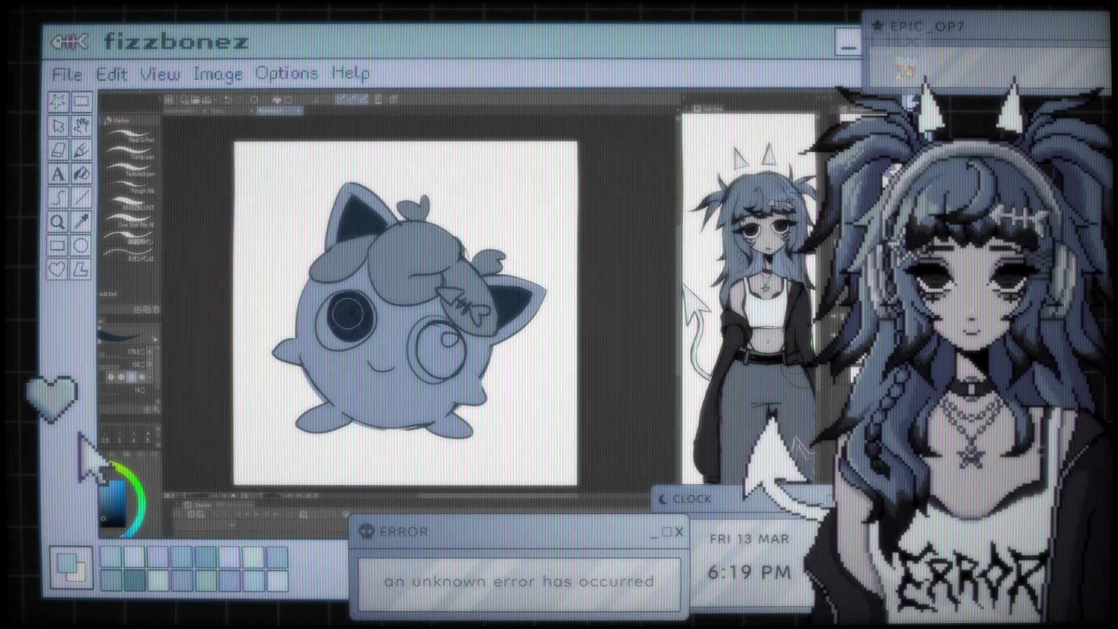
Paint both eyes dark, then sample a new colour and return to the pens
drag(340, 305, 357, 319)
mouse_move(438, 344)
mouse_down()
mouse_move(441, 359)
mouse_move(451, 345)
mouse_up()
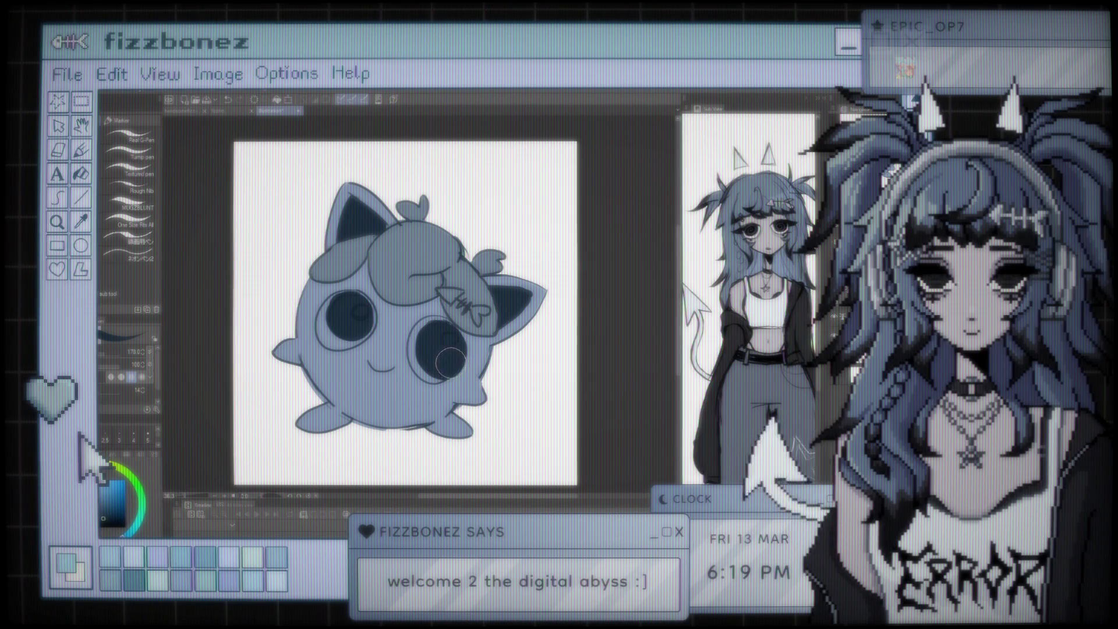
key(i)
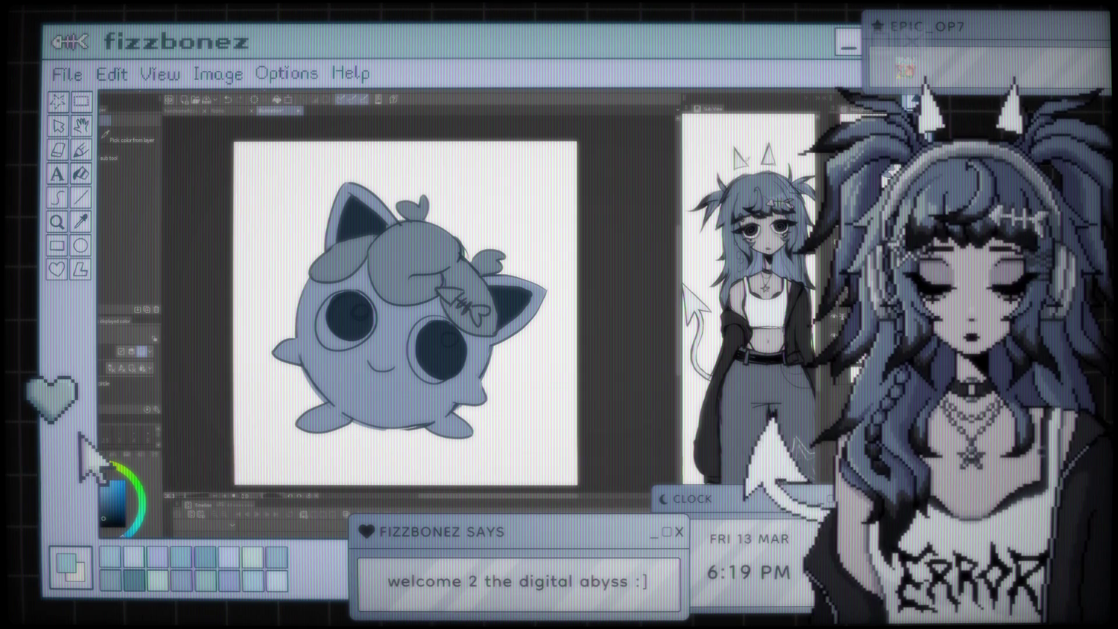
key(p)
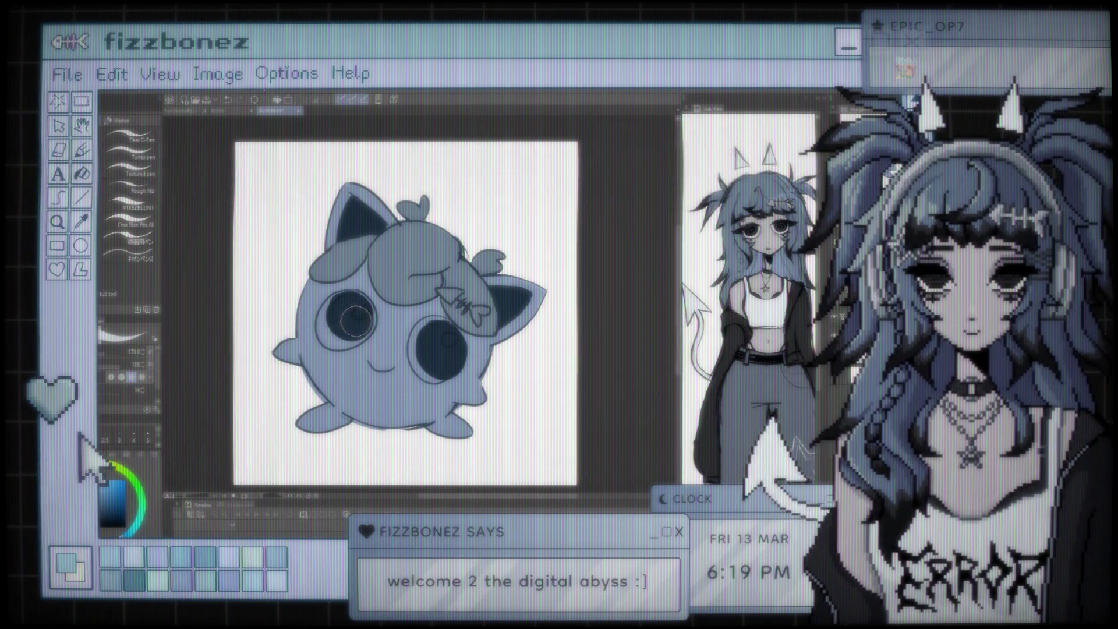
Add white highlight dots to both eyes and repaint the left eye light over the dark fill
click(359, 310)
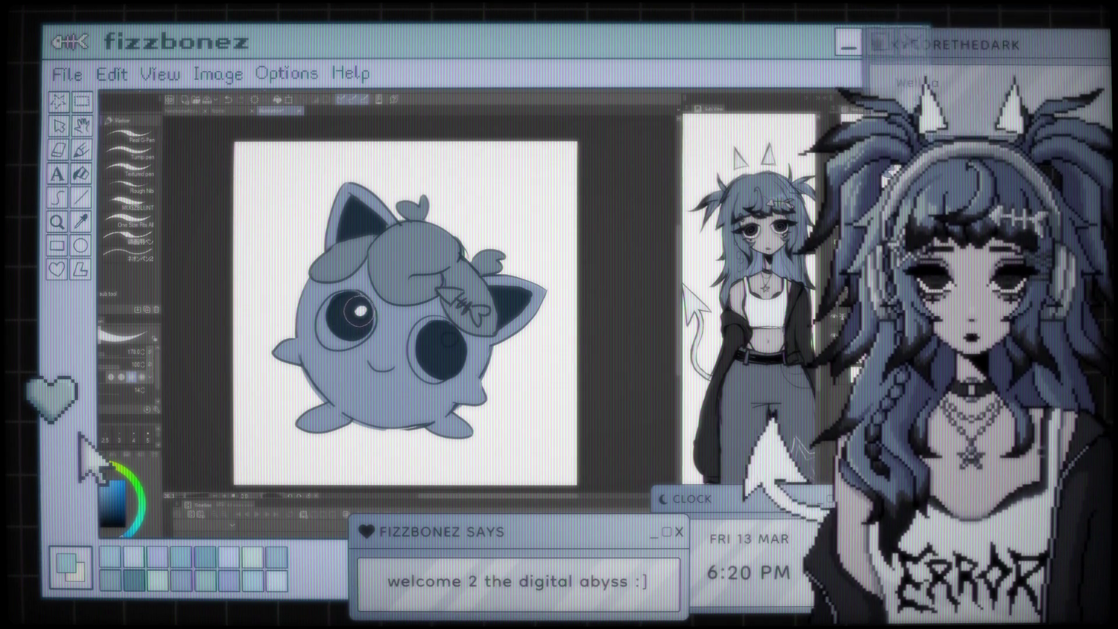
click(449, 339)
mouse_move(340, 309)
mouse_down()
mouse_move(343, 324)
mouse_move(323, 320)
mouse_up()
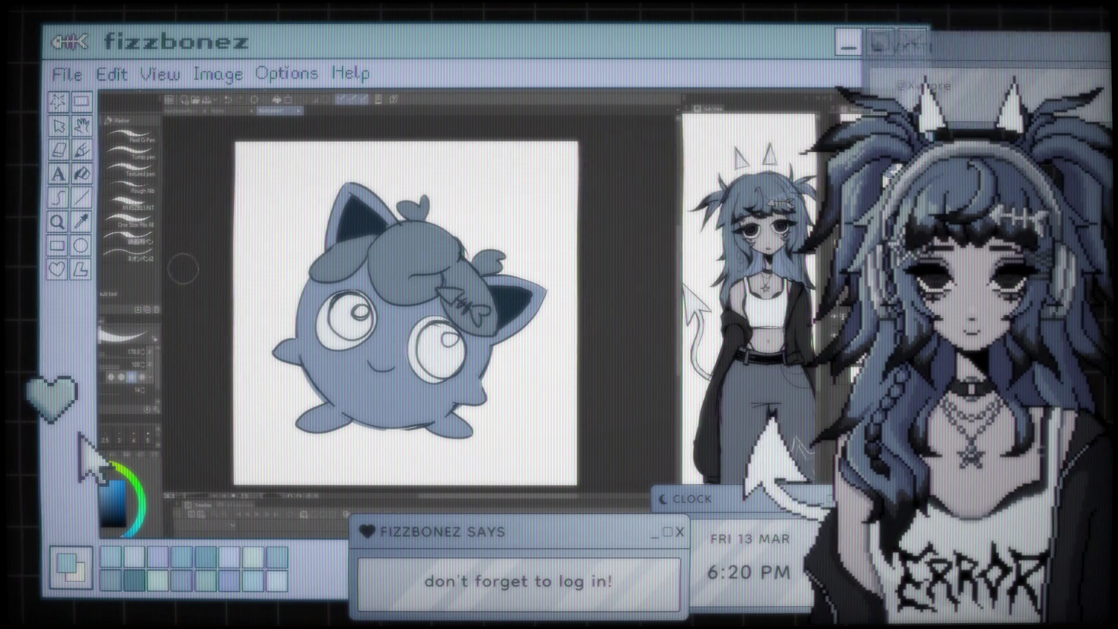
Sample the dark colour and fill the left and right pupils dark, leaving the white highlight uncovered
key(i)
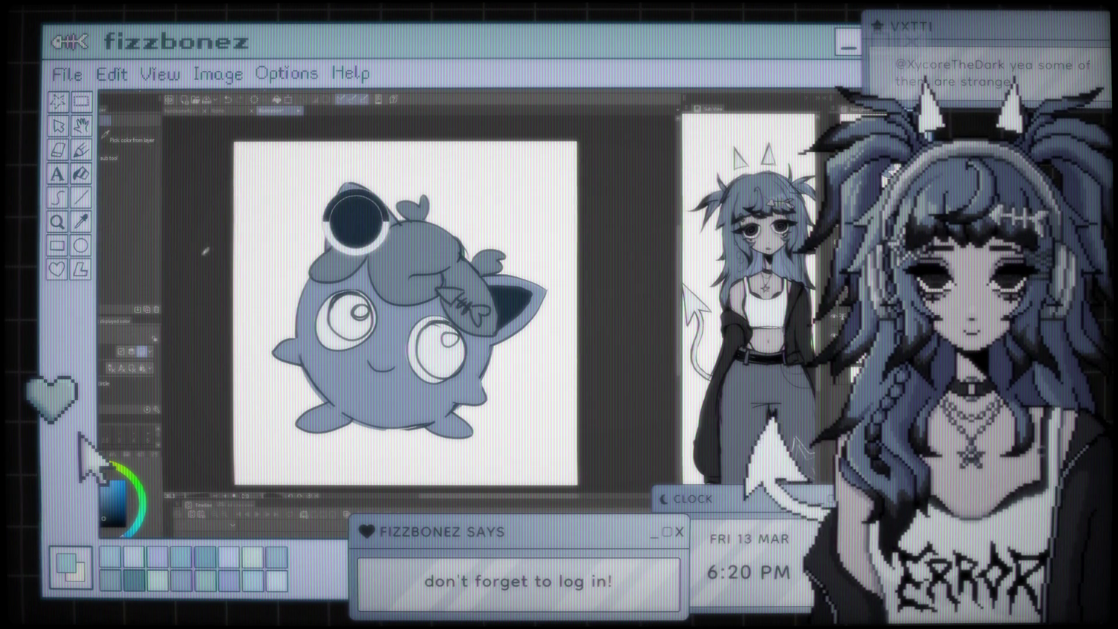
key(p)
mouse_move(350, 315)
mouse_down()
mouse_move(353, 323)
mouse_move(348, 311)
mouse_up()
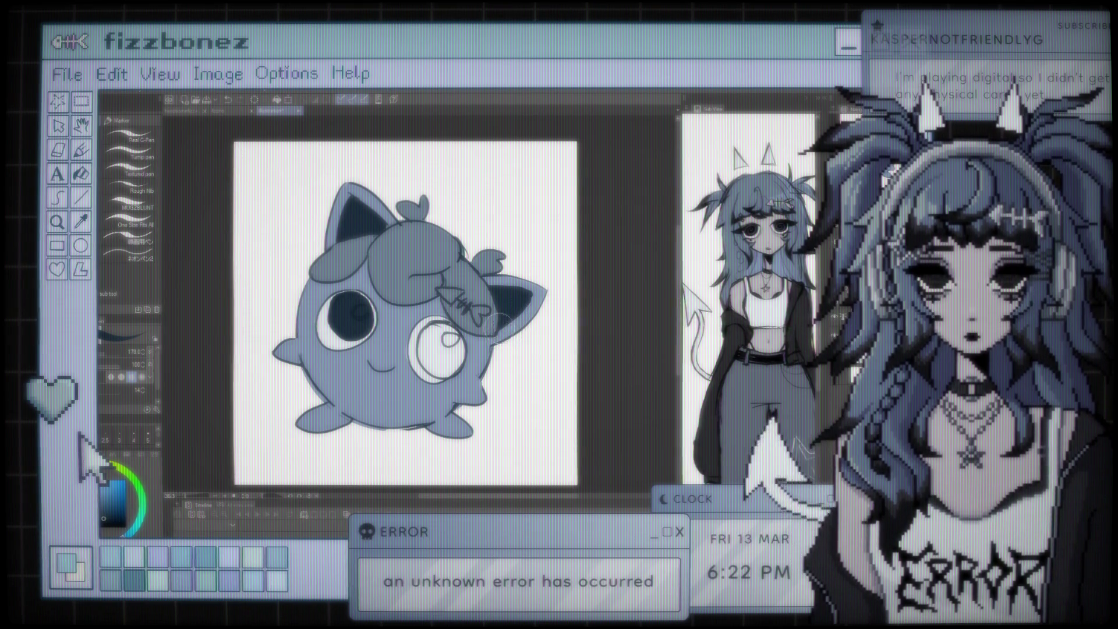
mouse_move(448, 341)
mouse_down()
mouse_move(443, 358)
mouse_move(439, 346)
mouse_up()
Undo the right eye's dark fill and repaint a smaller dark pupil there
key(ctrl+z)
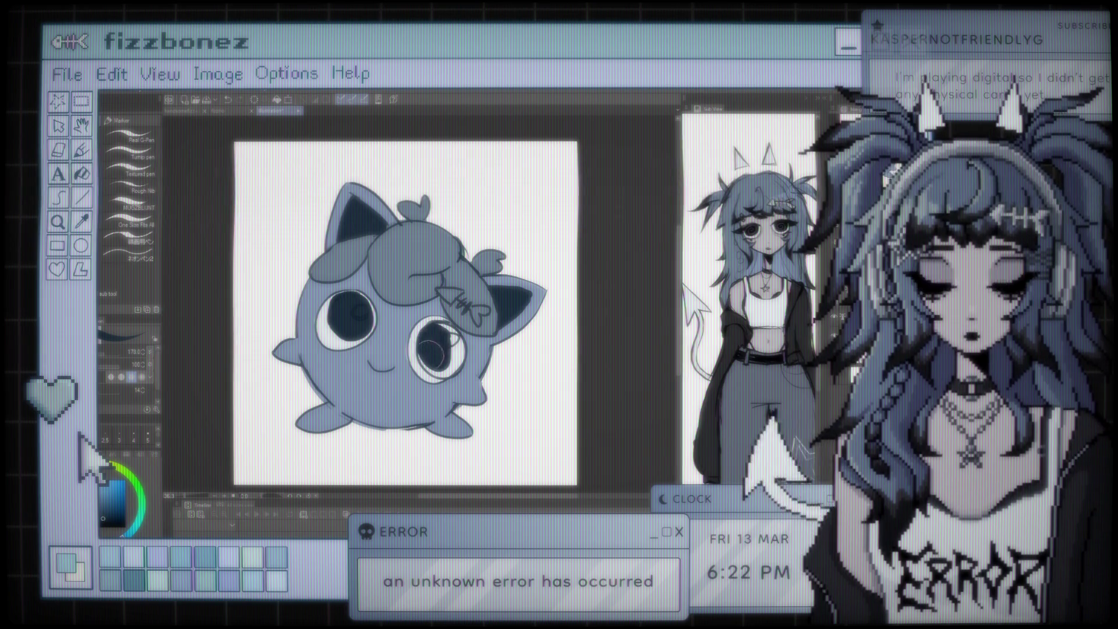
mouse_move(431, 340)
mouse_down()
mouse_move(443, 363)
mouse_move(449, 352)
mouse_move(435, 333)
mouse_up()
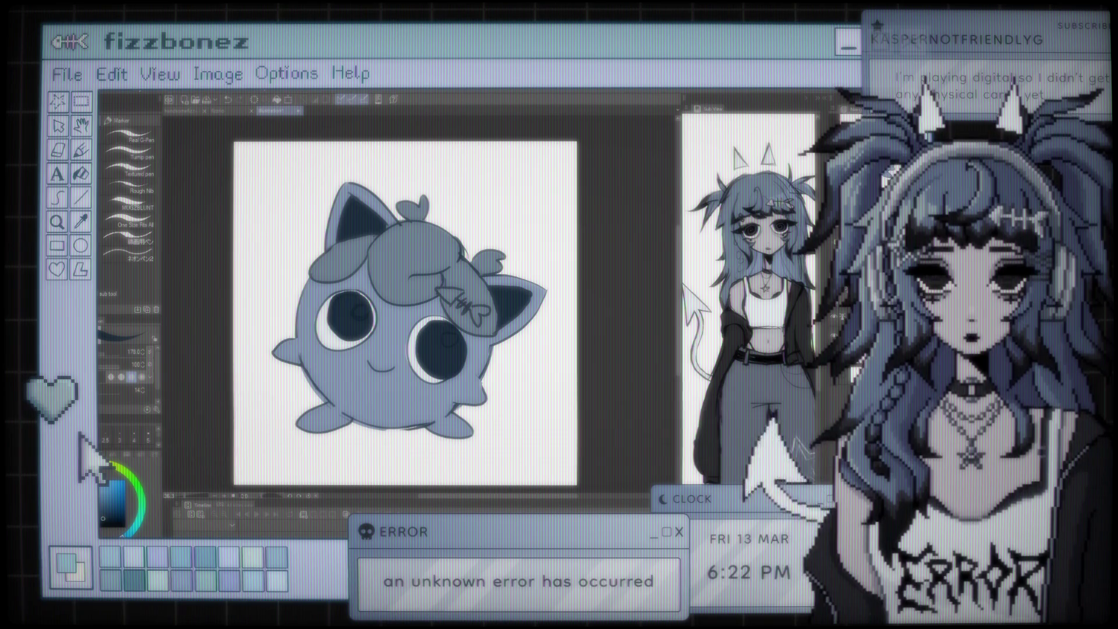
key(i)
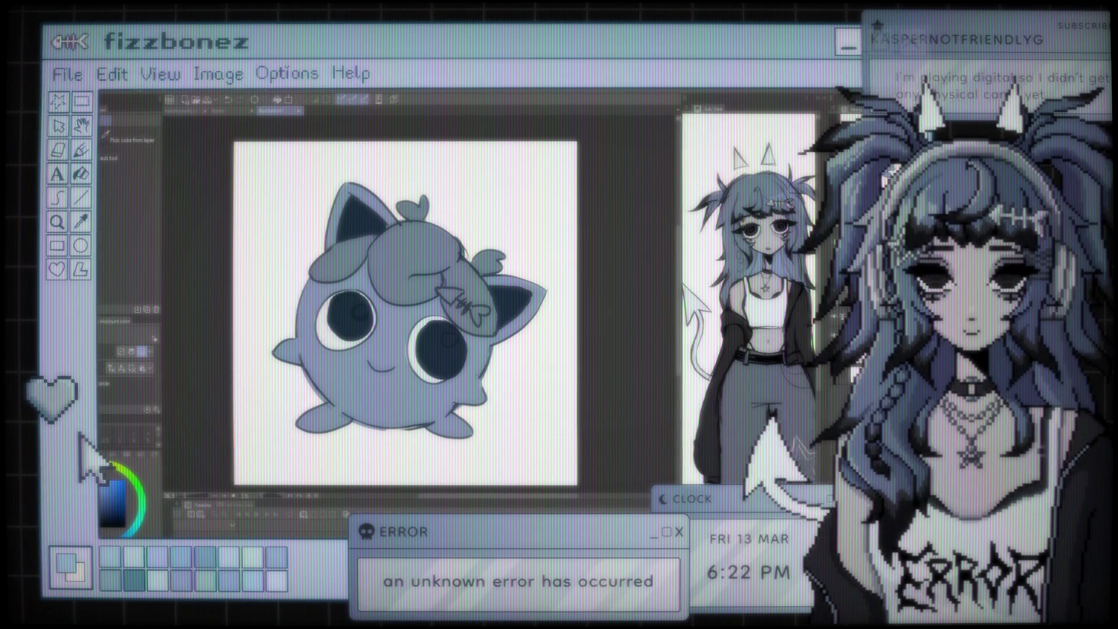
key(p)
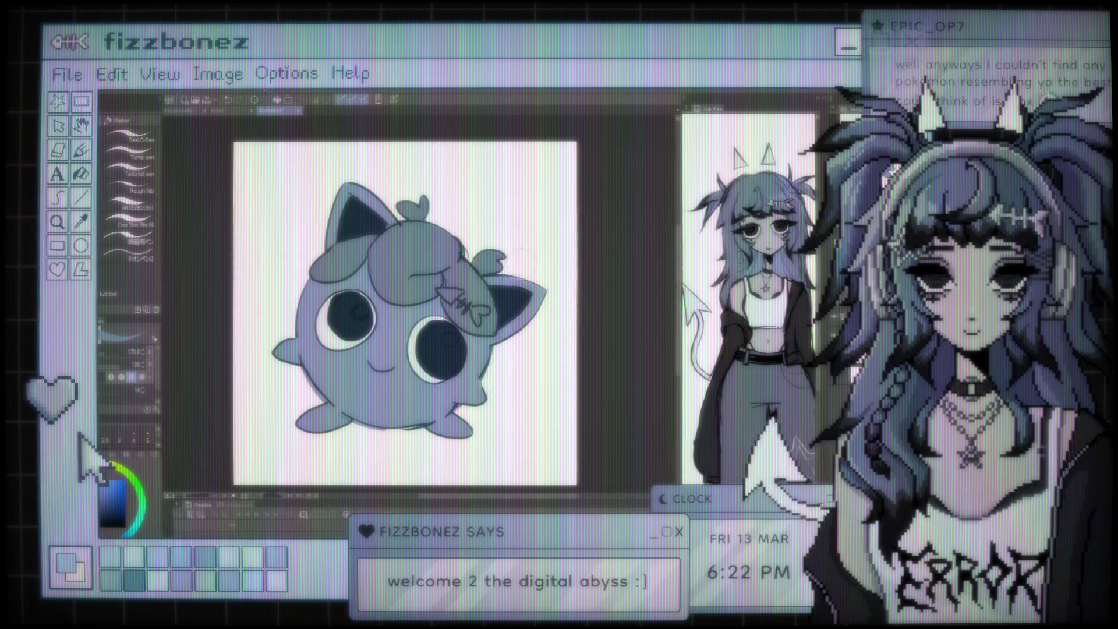
Pick white from the reference image and add a gloss highlight to the left eye
key(i)
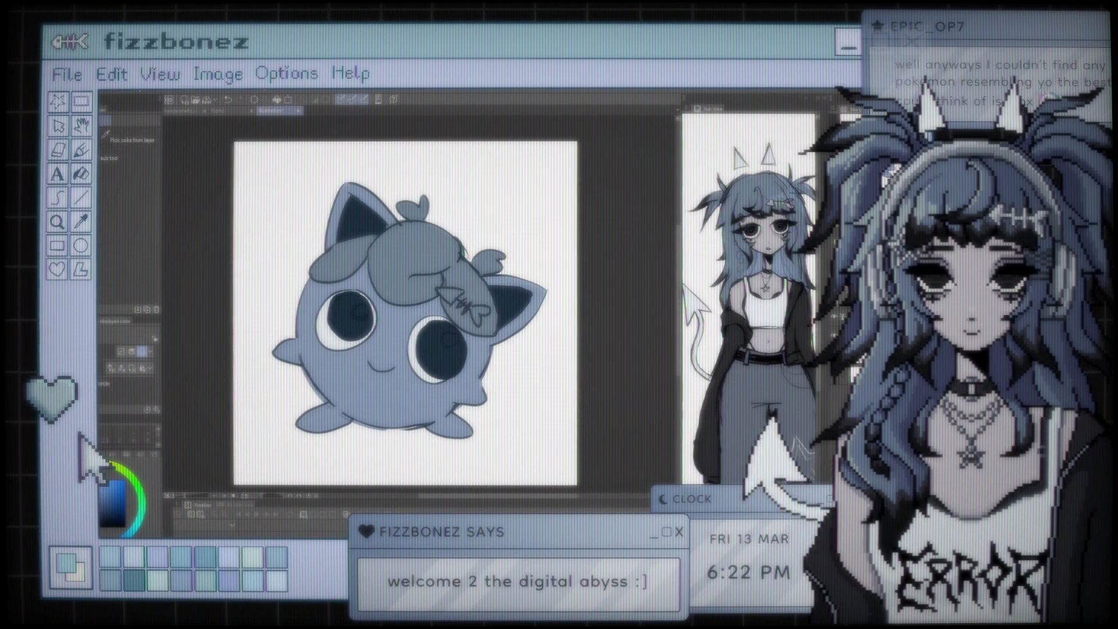
click(760, 156)
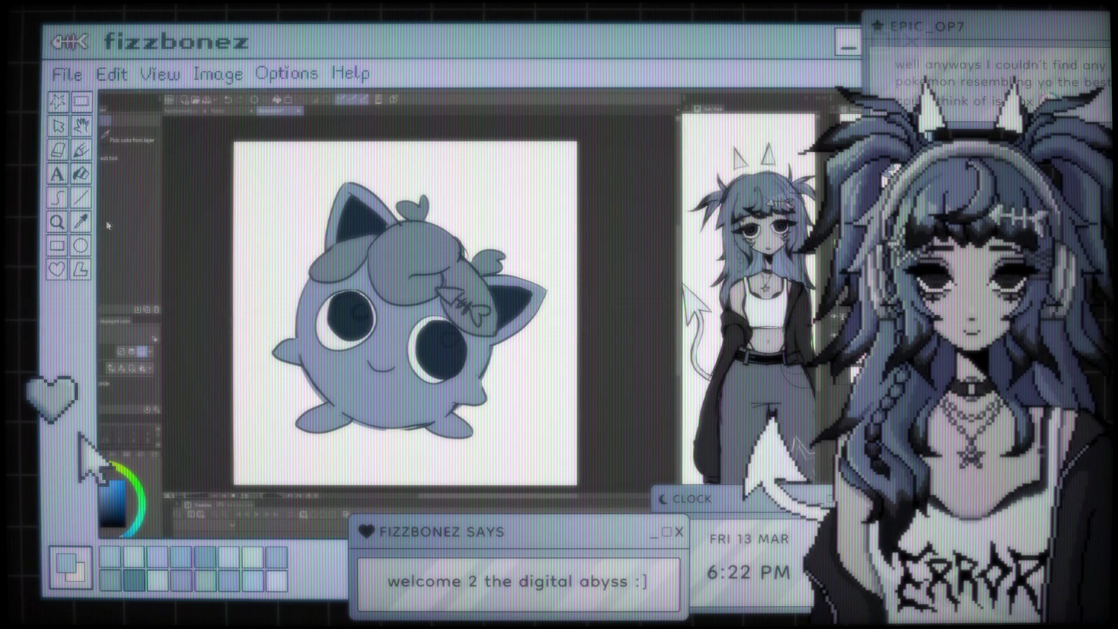
key(p)
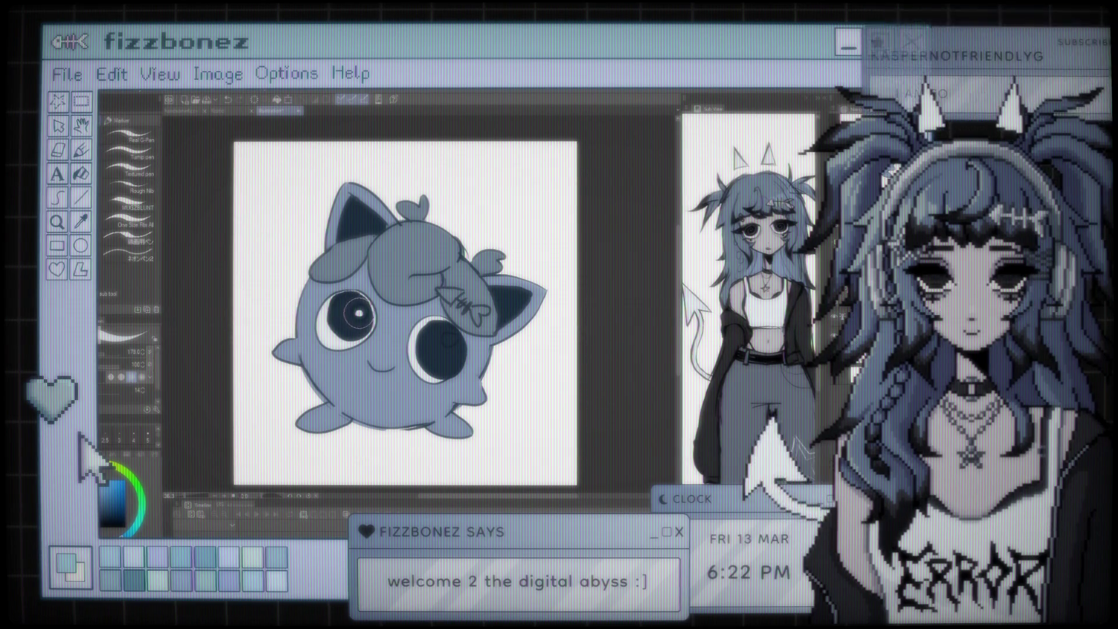
click(360, 312)
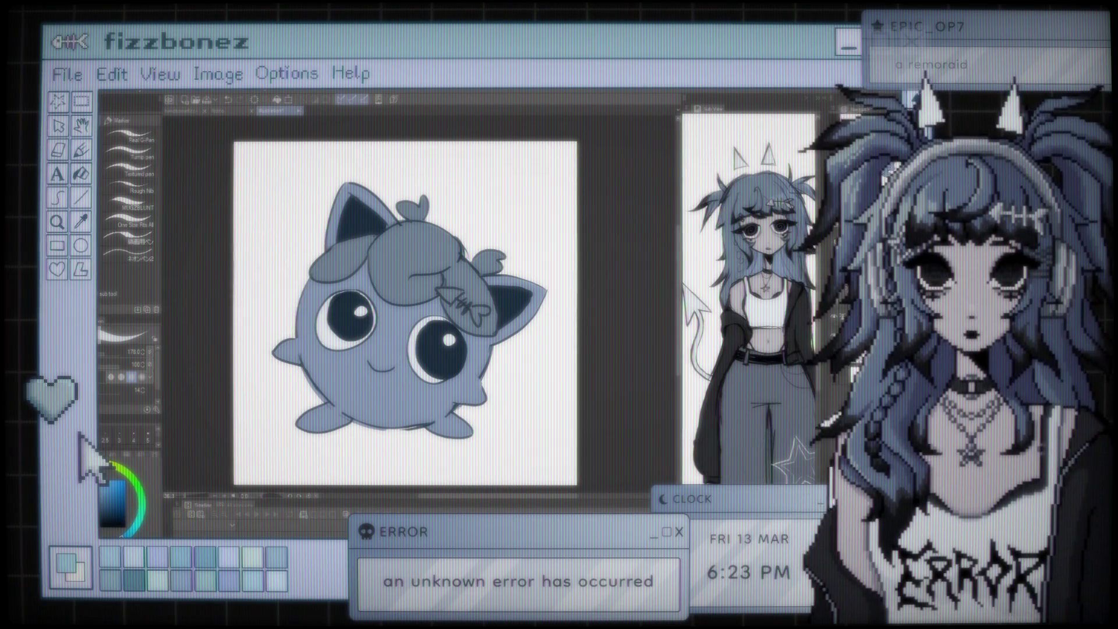
key(e)
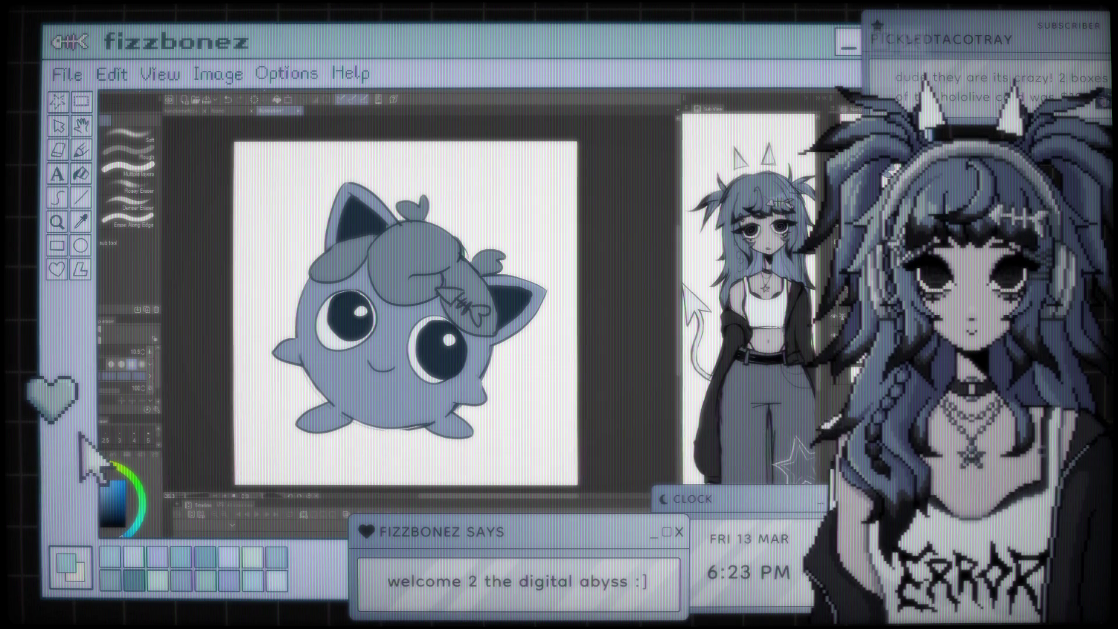
Touch up the fishbone hair clip, alternating between brush, sampled colours and marker pens
key(b)
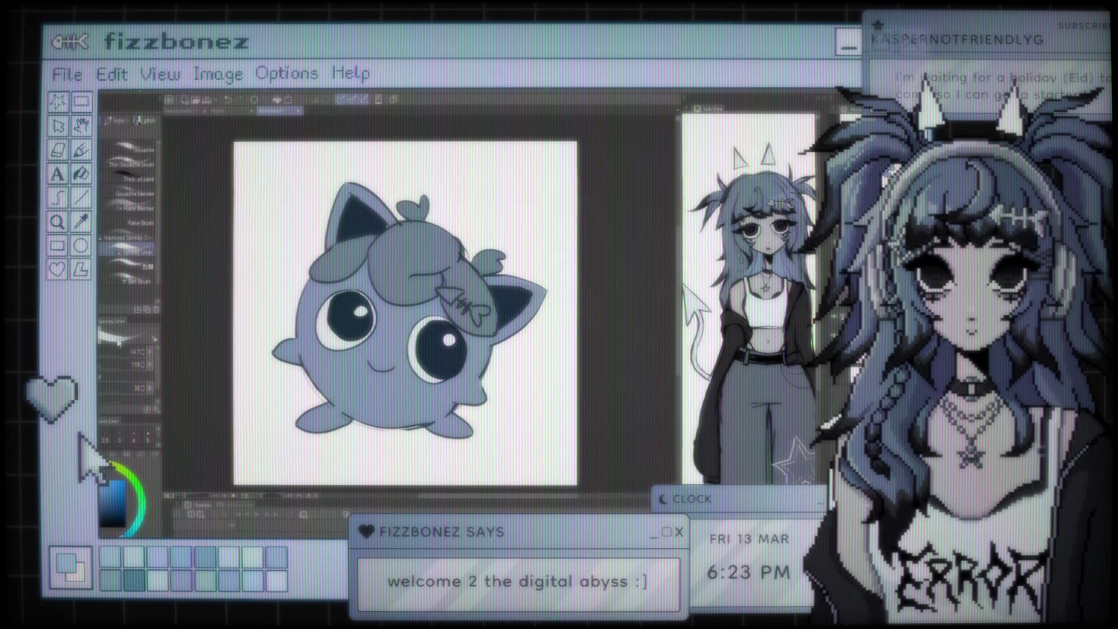
key(i)
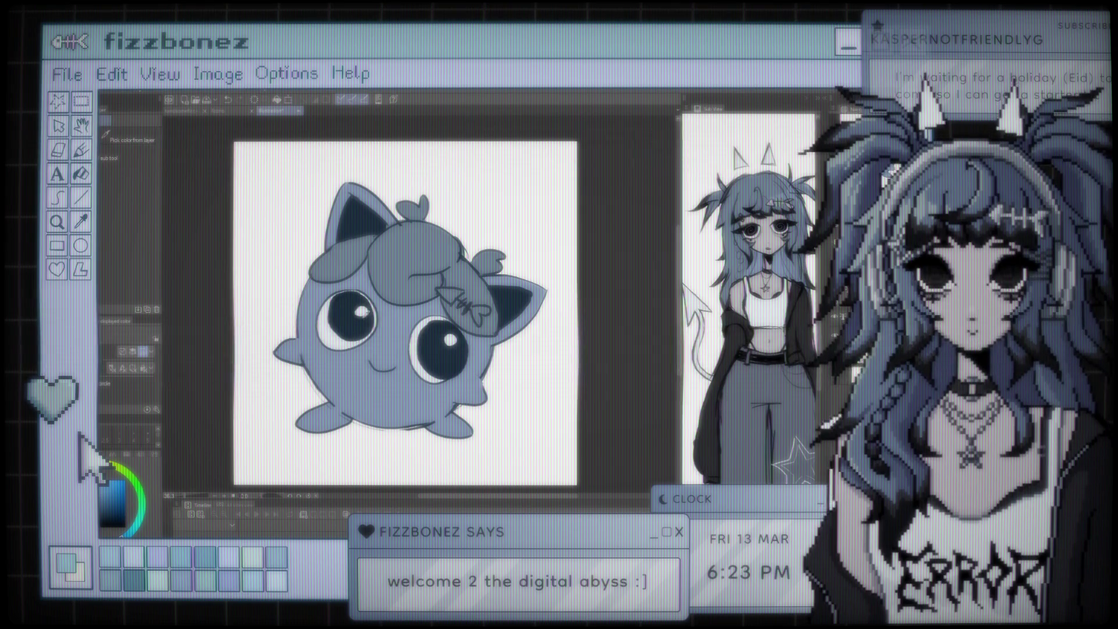
key(p)
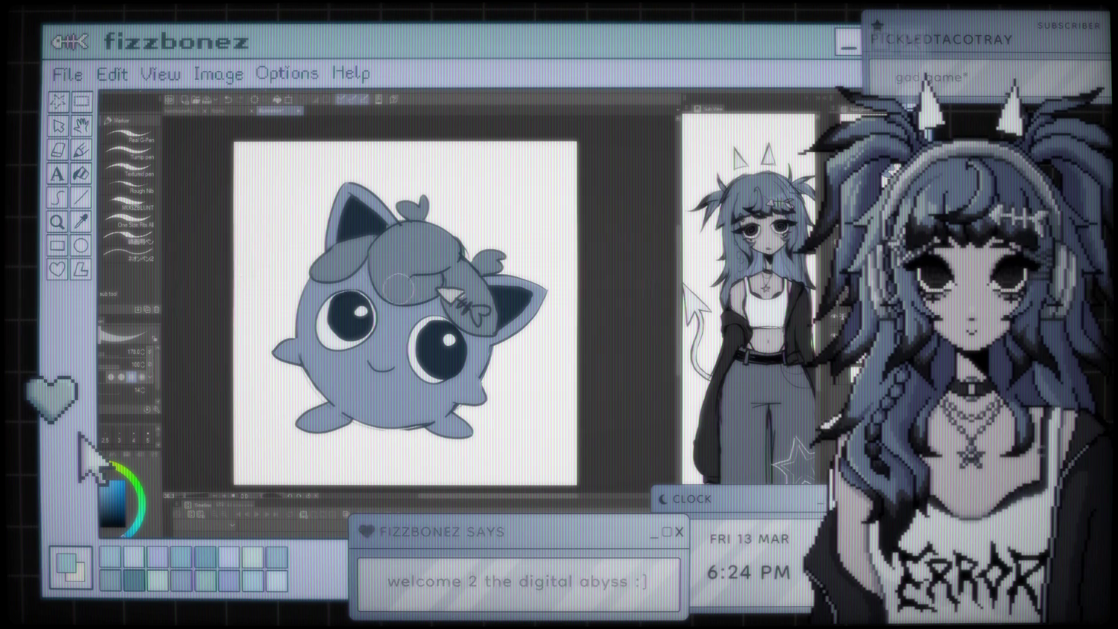
key(b)
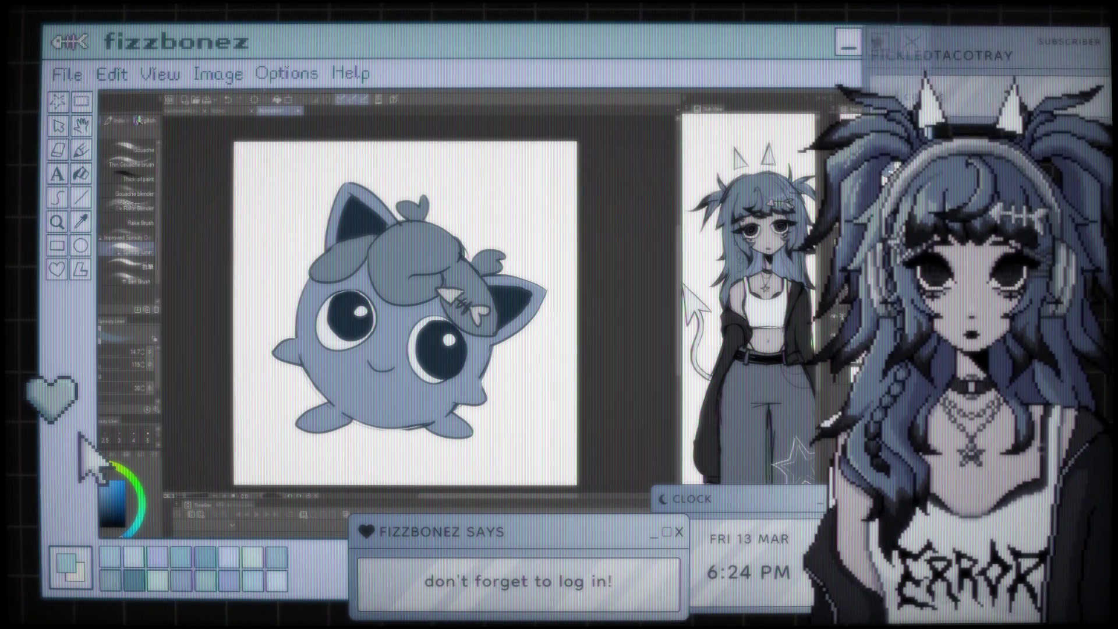
key(i)
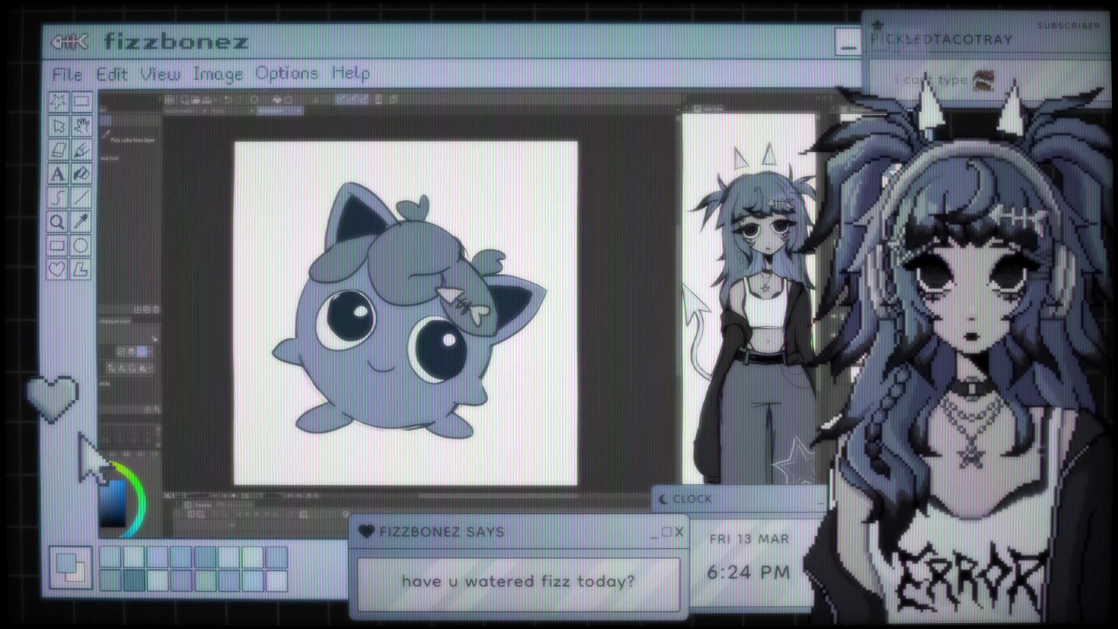
Brush a dark offset outline along the left arm, zooming in and back out
key(b)
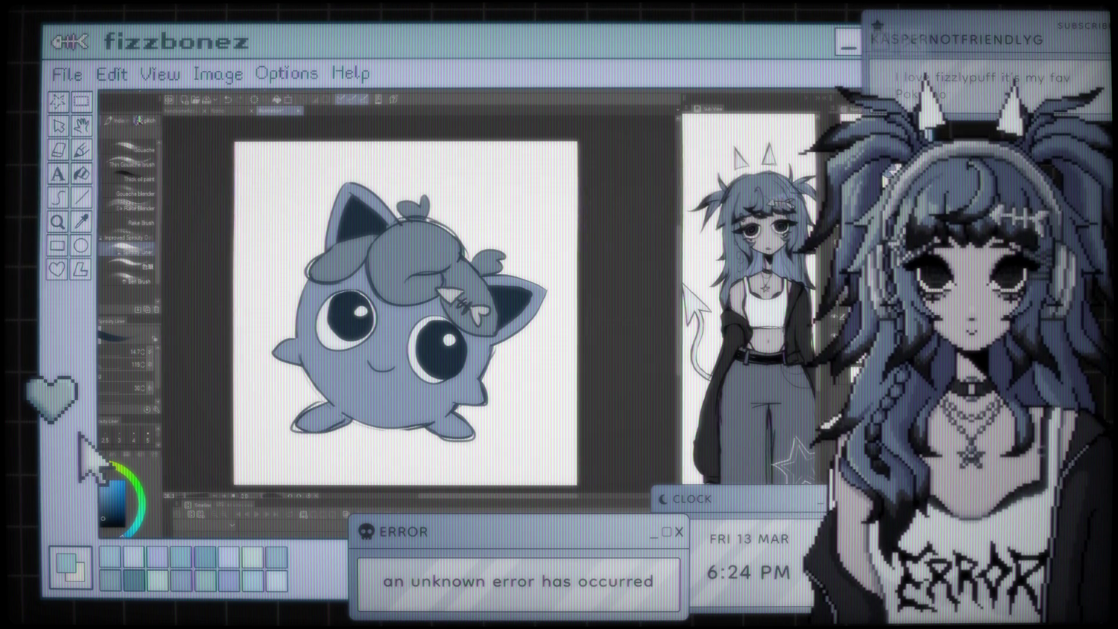
drag(294, 336, 268, 353)
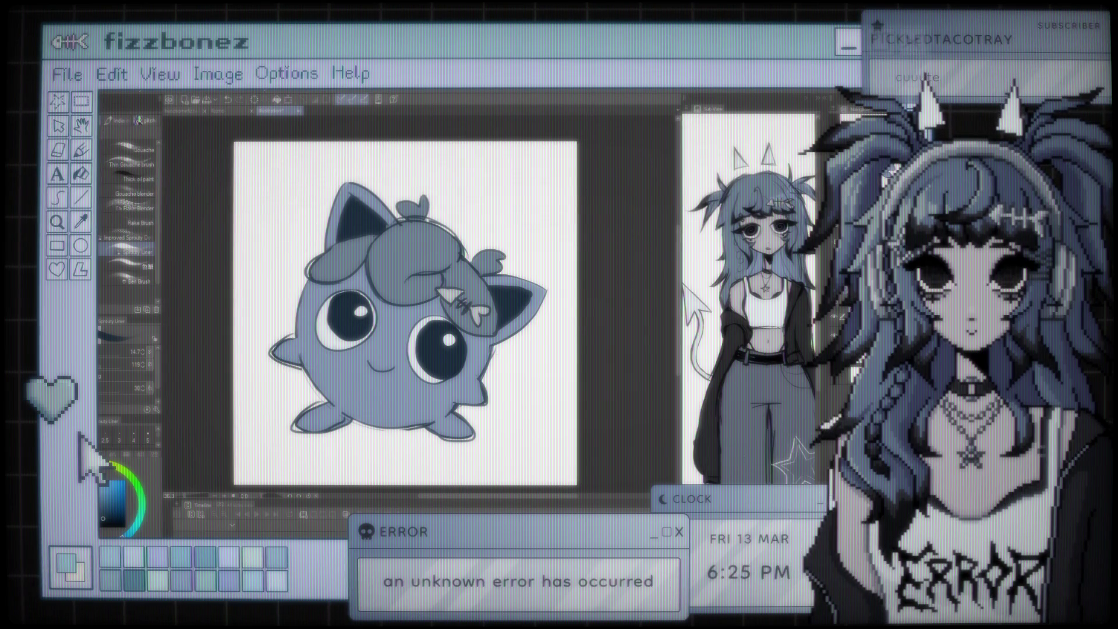
scroll(478, 265, up, 1)
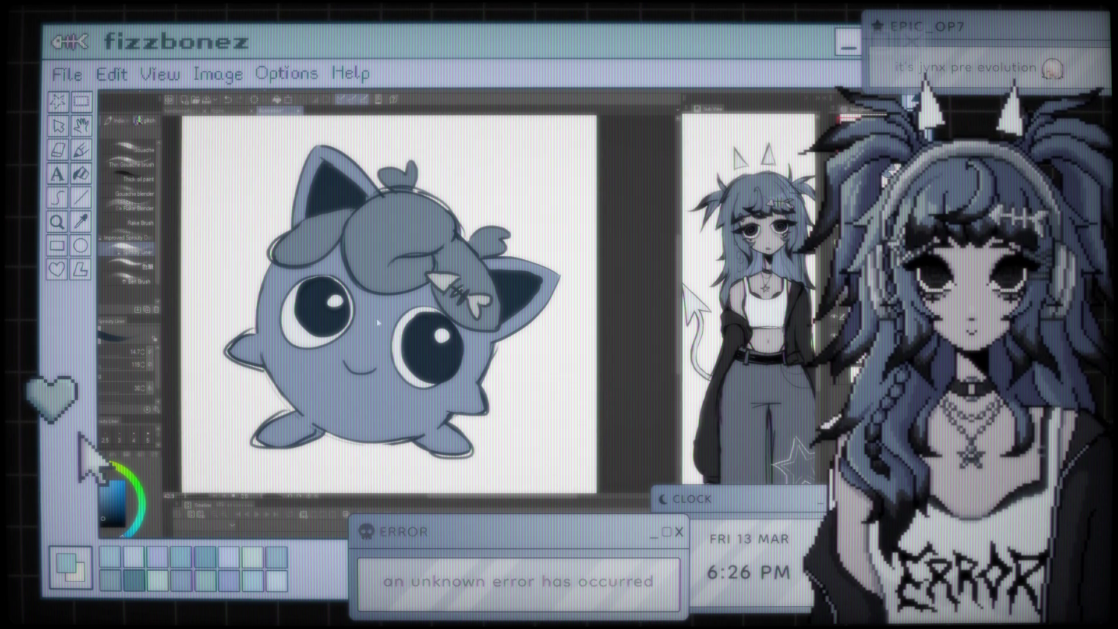
key(ctrl+minus)
drag(368, 326, 418, 331)
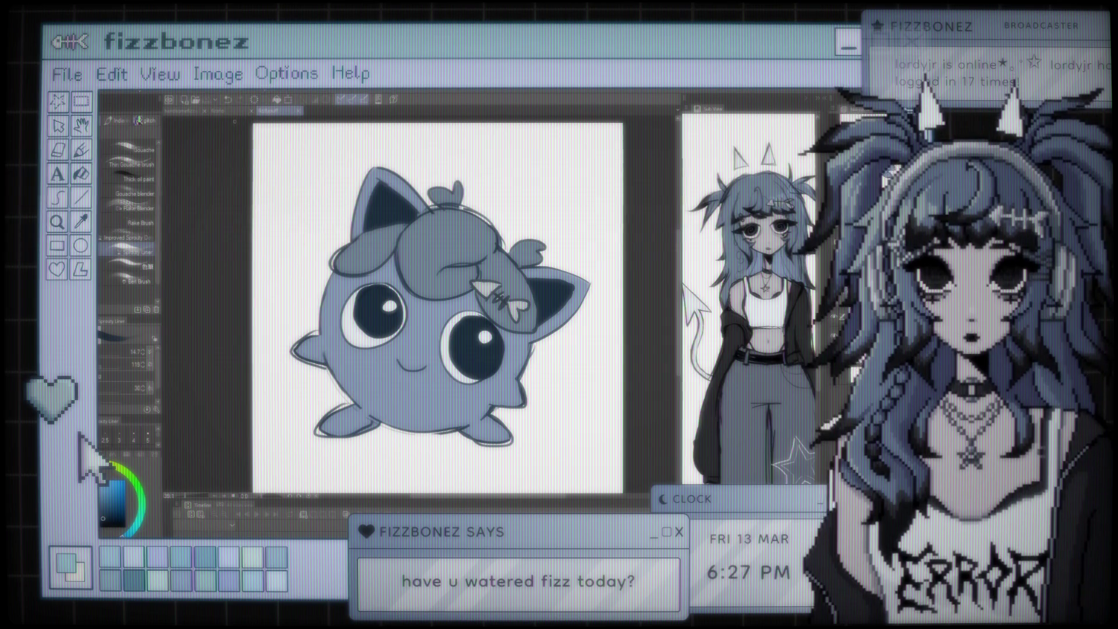
key(ctrl+Tab)
Adjust the zoom, view the face portrait, then scroll around the chibi drawing
key(ctrl+plus)
key(ctrl+minus)
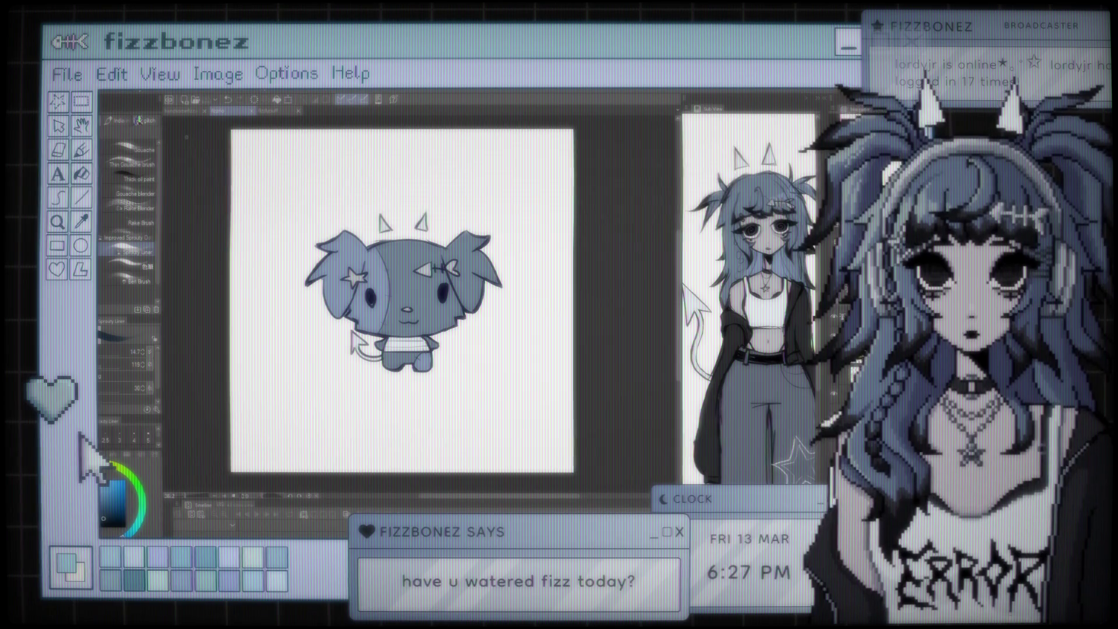
click(197, 111)
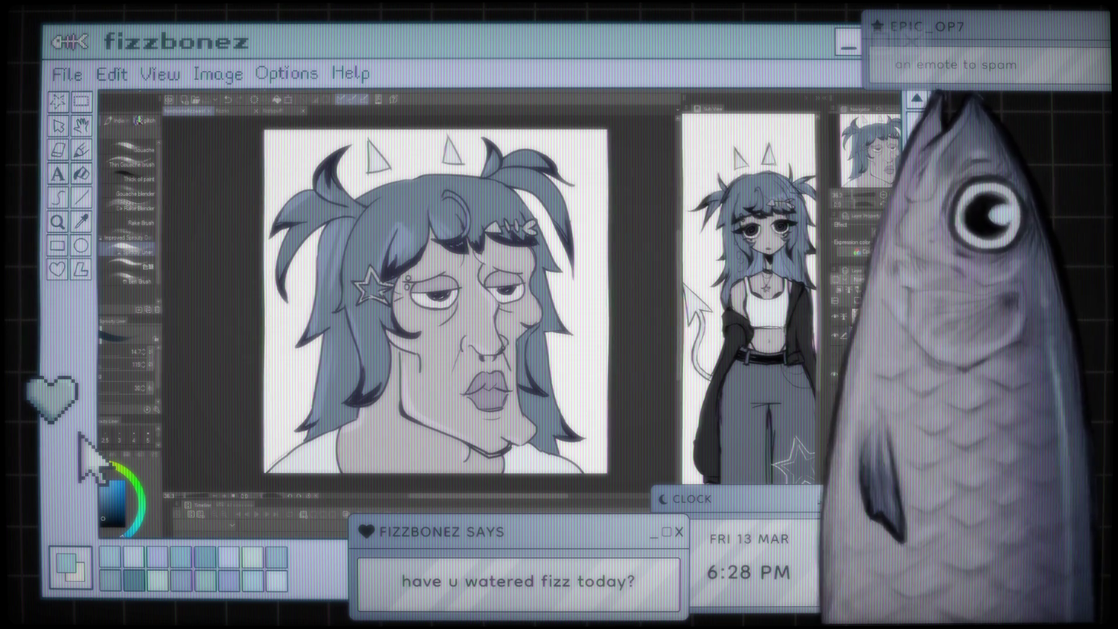
click(230, 111)
scroll(405, 287, up, 1)
scroll(405, 287, down, 2)
scroll(404, 288, up, 2)
scroll(405, 288, down, 1)
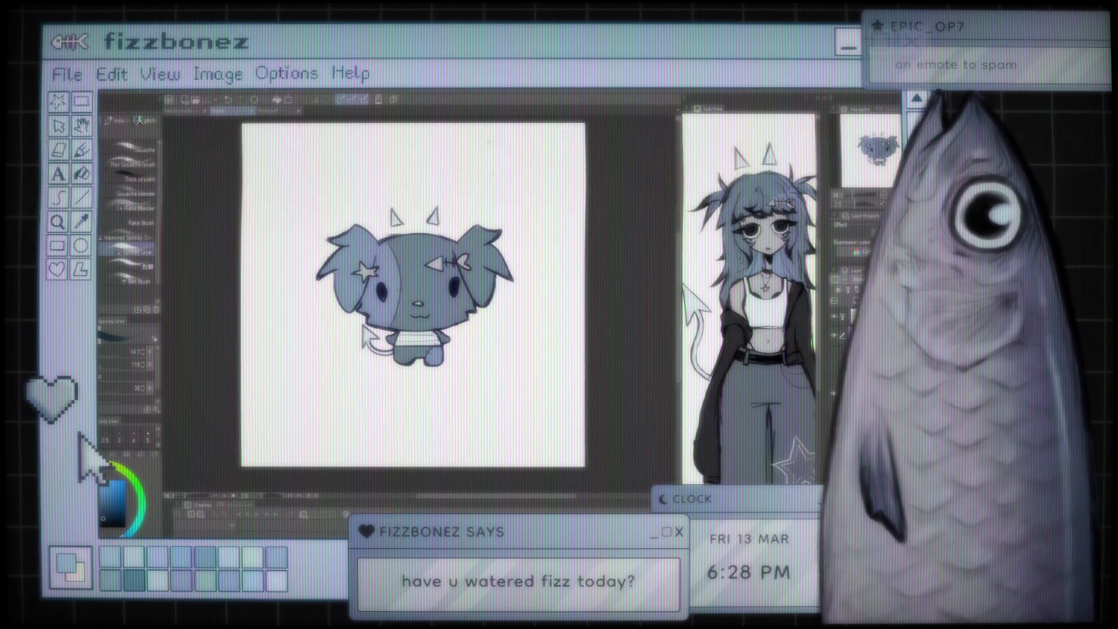
Flip through the face portrait, chibi and Jigglypuff tabs, ending on the face portrait
click(179, 110)
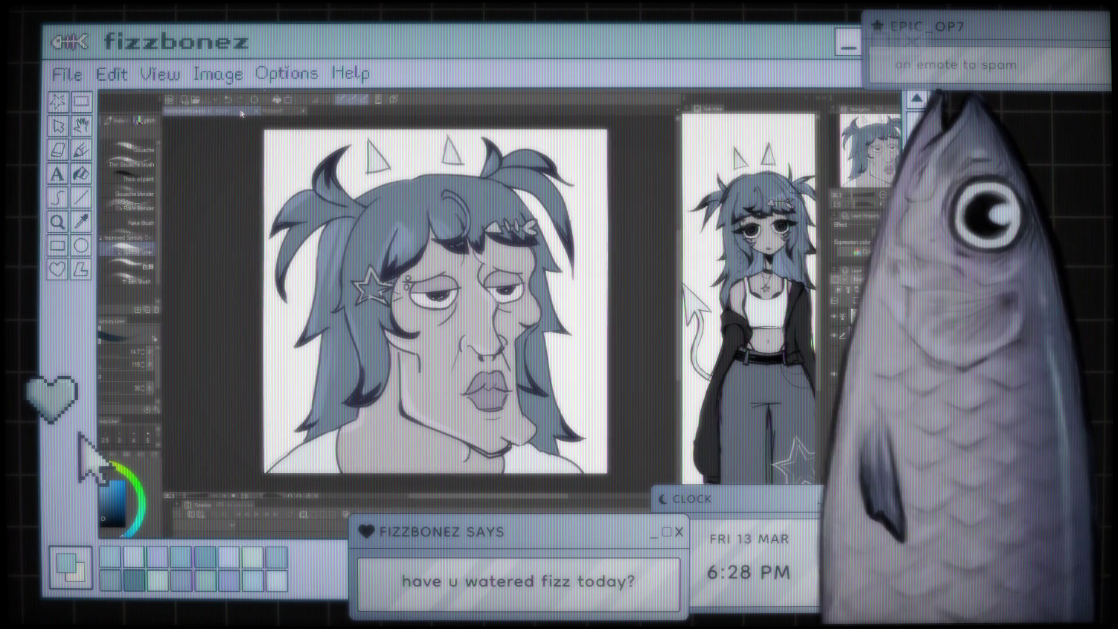
click(239, 110)
click(279, 110)
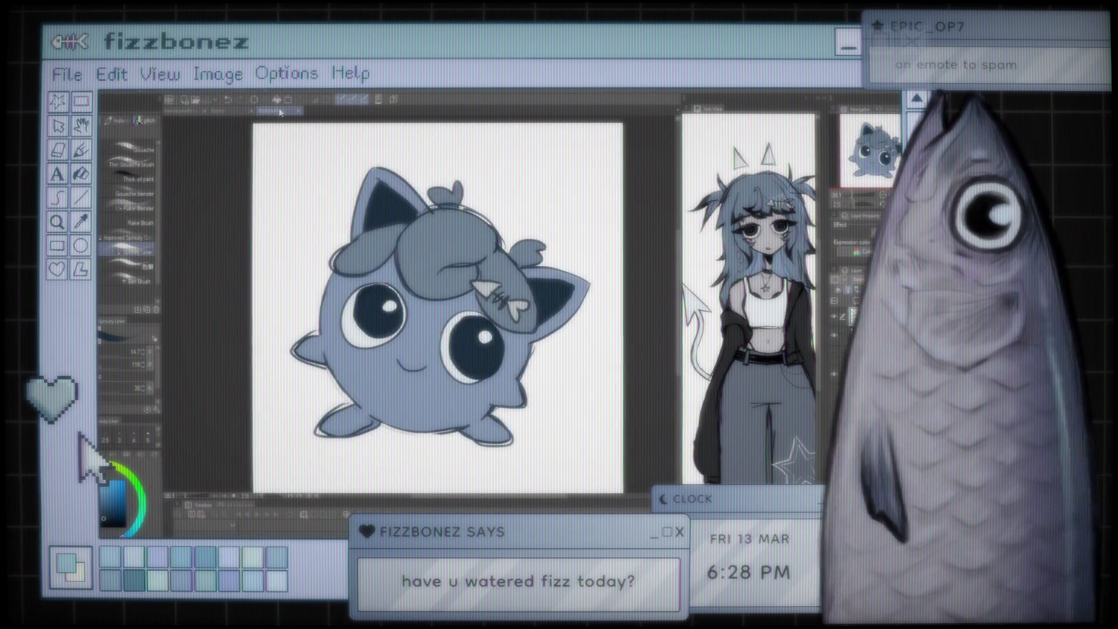
click(195, 110)
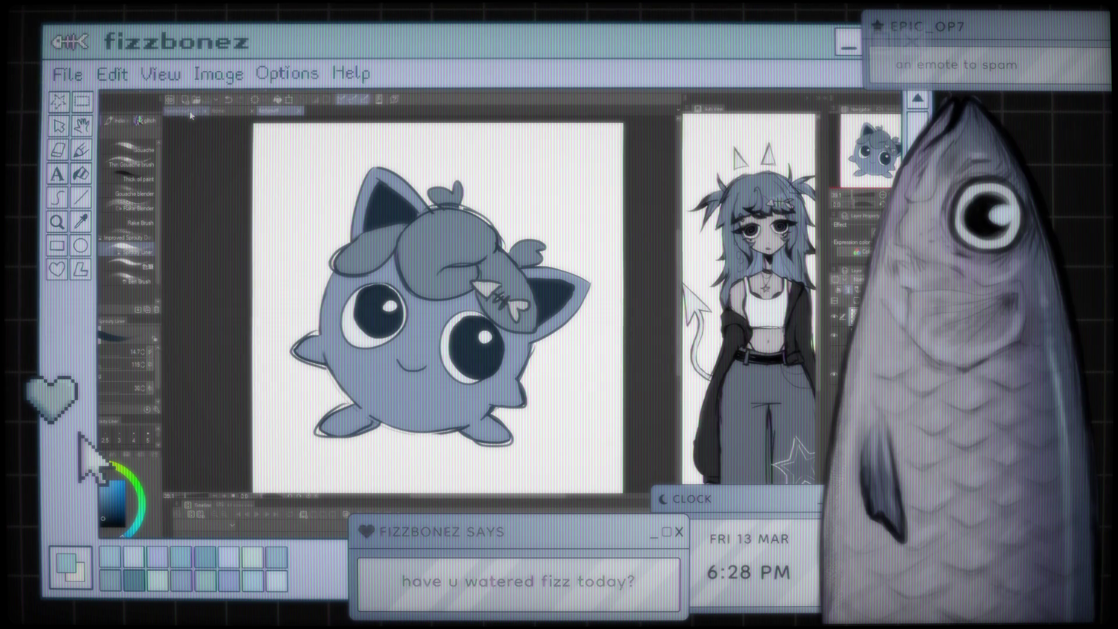